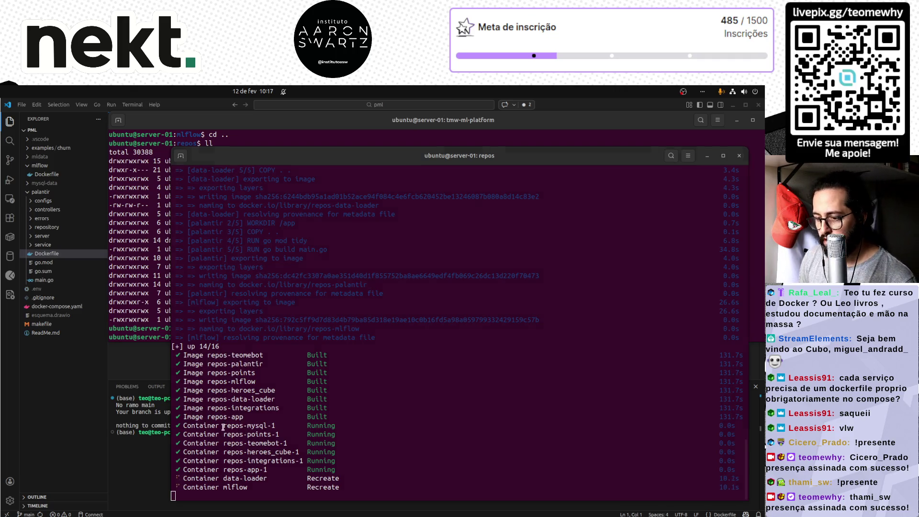
- Run docker ps, then rerun it as sudo docker ps to list the running containers
left_click_drag(235, 429, 354, 471)
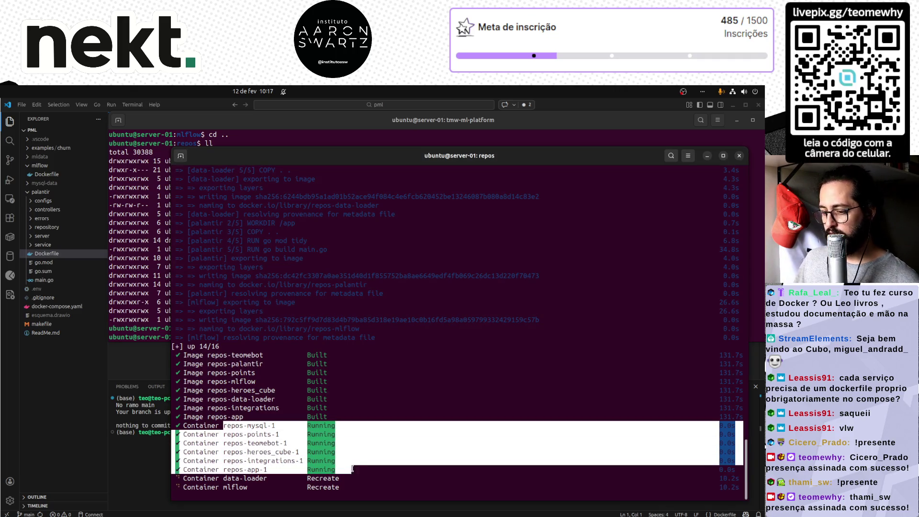
left_click(382, 471)
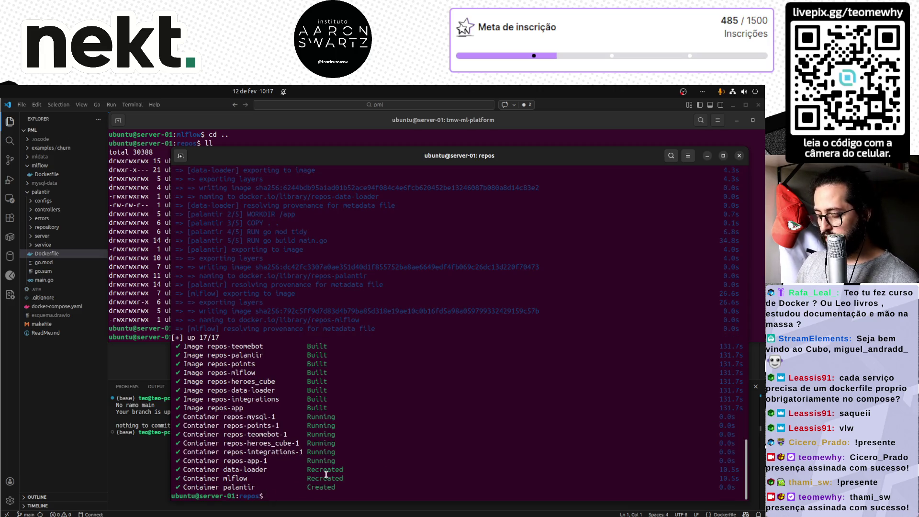
type("dockerps")
key("Return")
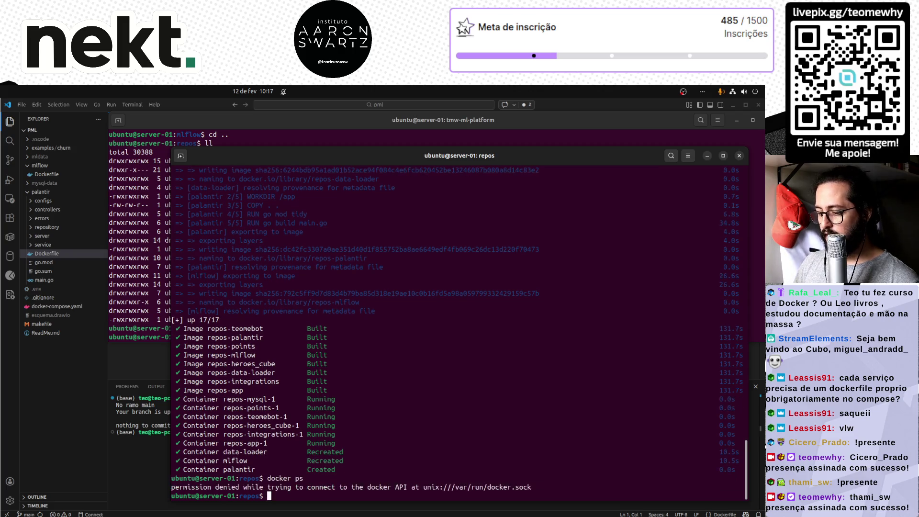
key("Up")
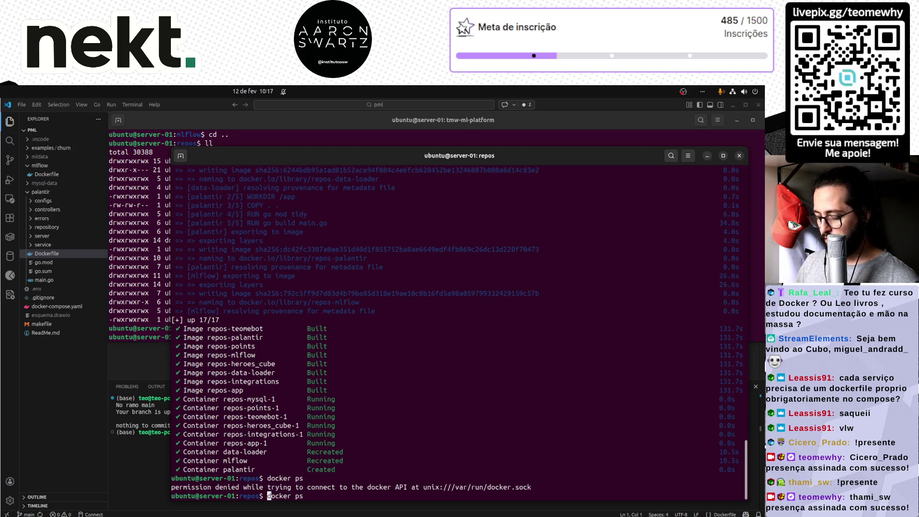
type("sudo")
key("Return")
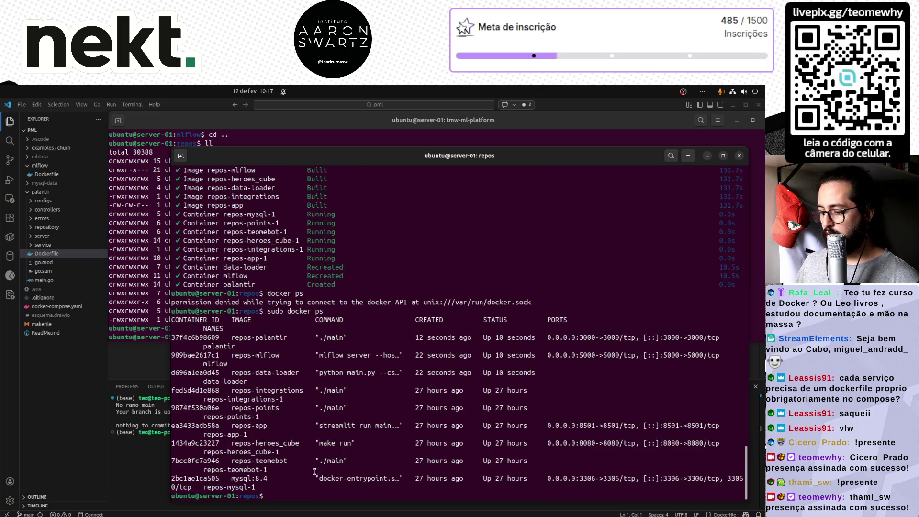
- Widen the terminal so the container table fits and highlight the palantir row
left_click_drag(169, 456, 22, 440)
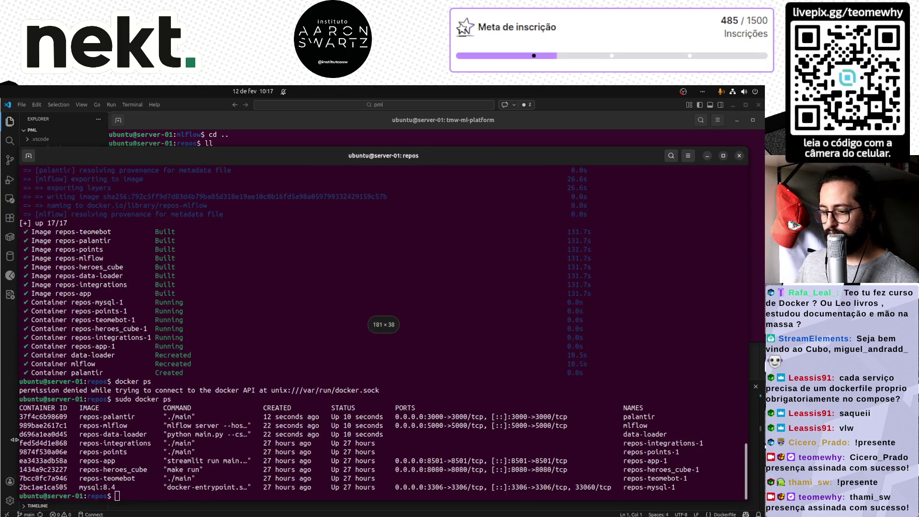
triple_click(110, 416)
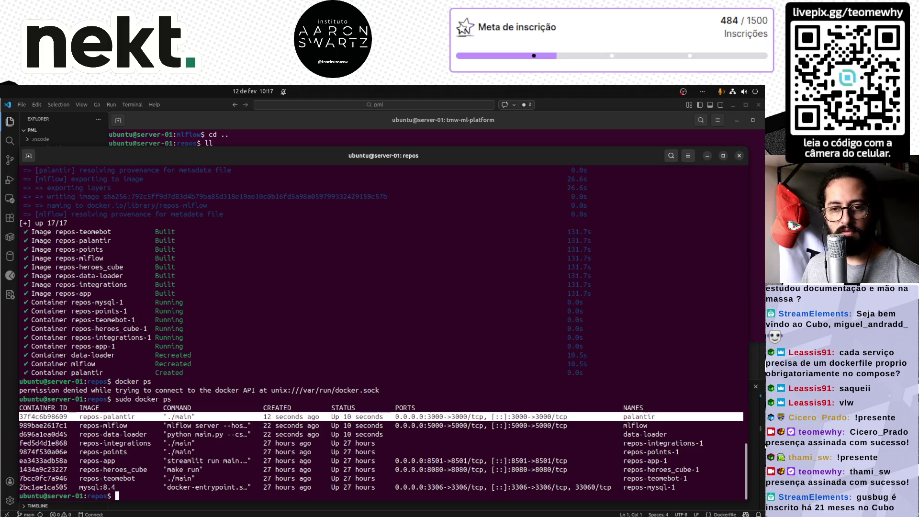
- Clear the row highlight and hide the terminal windows to reveal the palantir Dockerfile
left_click(328, 375)
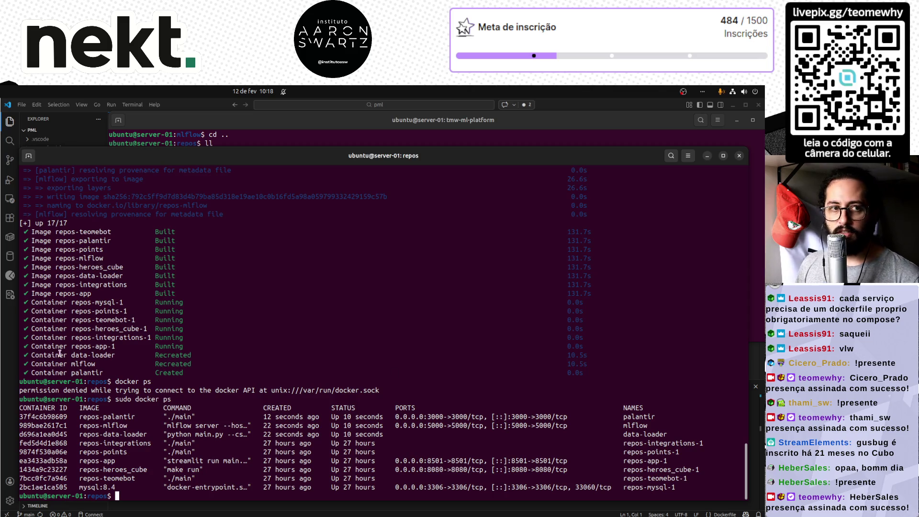
left_click(13, 338)
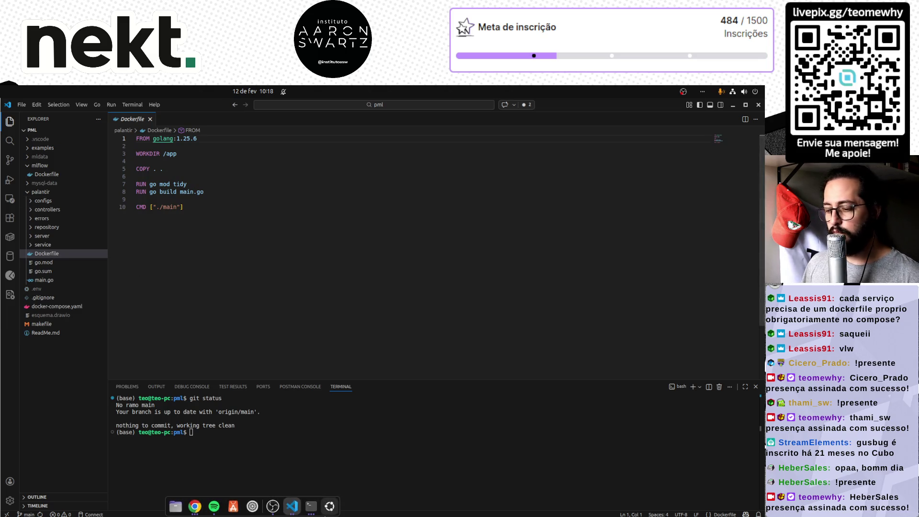
- Switch to the Untitled (Workspace) VS Code window and clear its terminal
left_click(291, 506)
left_click(80, 343)
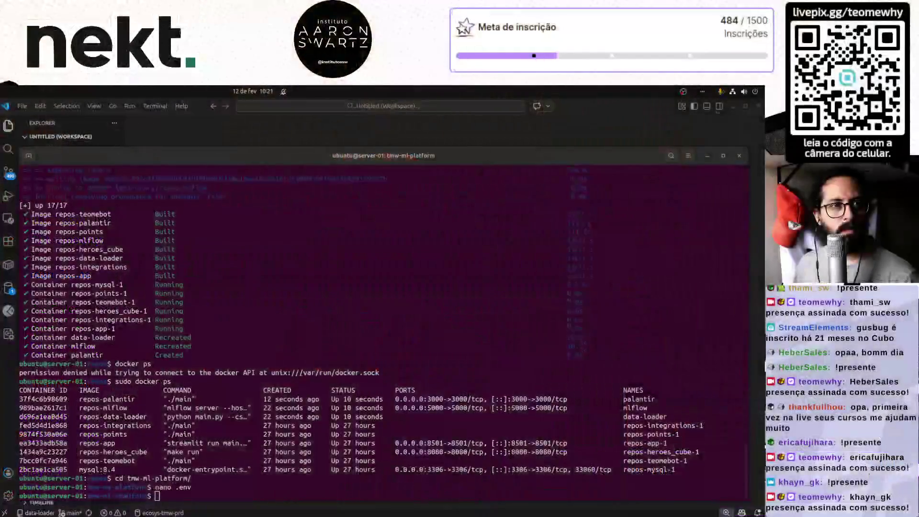
key("ctrl+l")
type("cd ..")
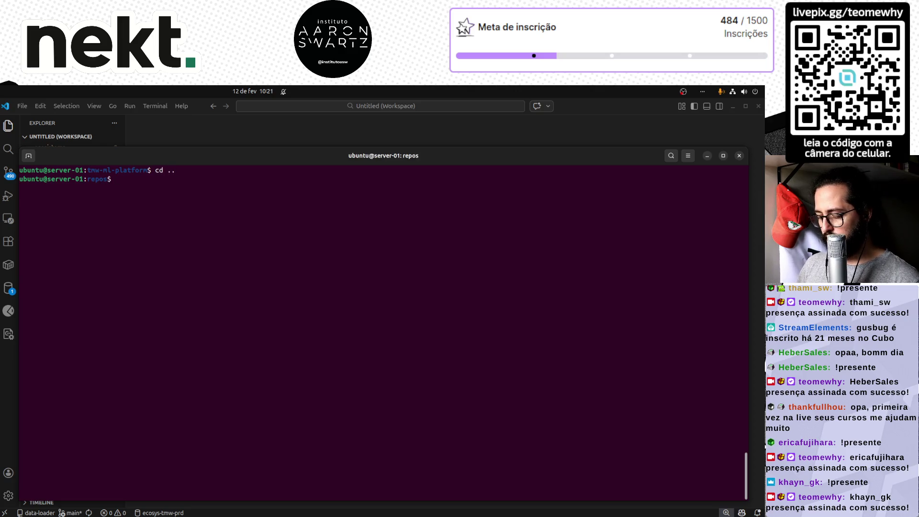
type("docker compose")
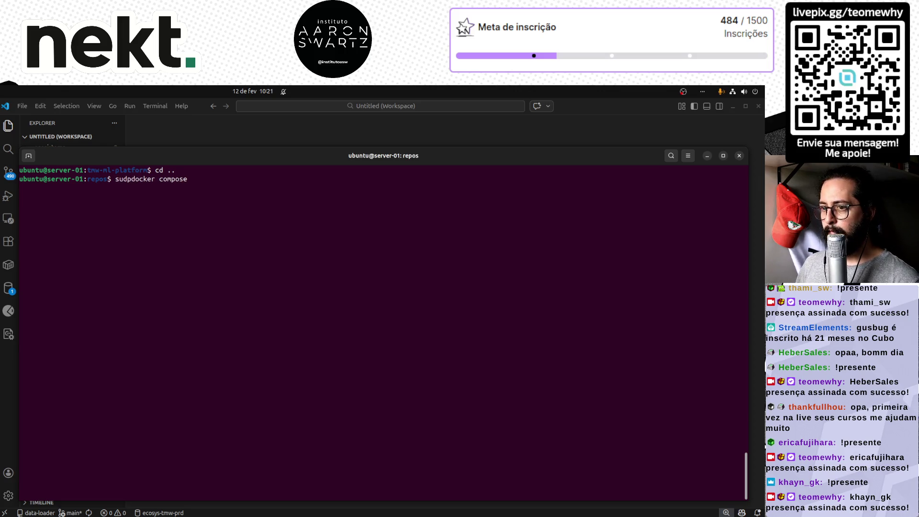
type(" i")
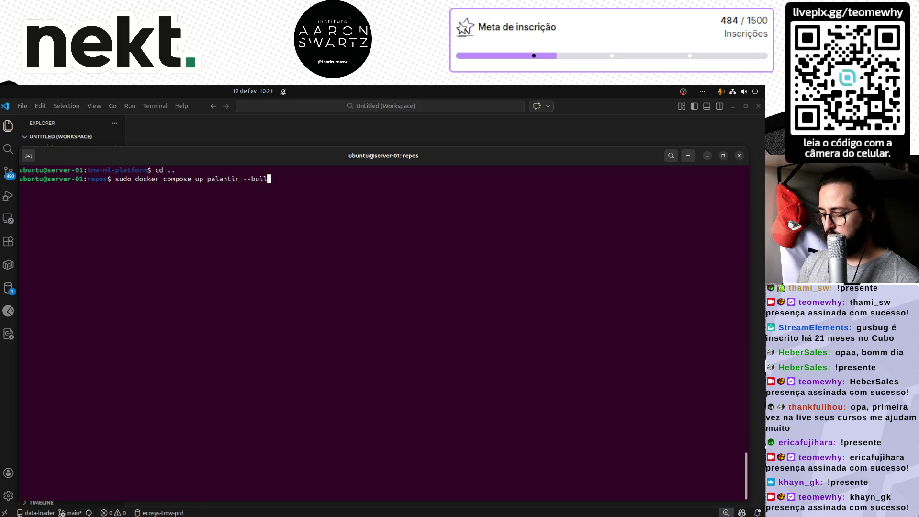
type("d -d")
- Run sudo docker compose up palantir --build, confirm it serves on port 3000, and return to the editor
key("Return")
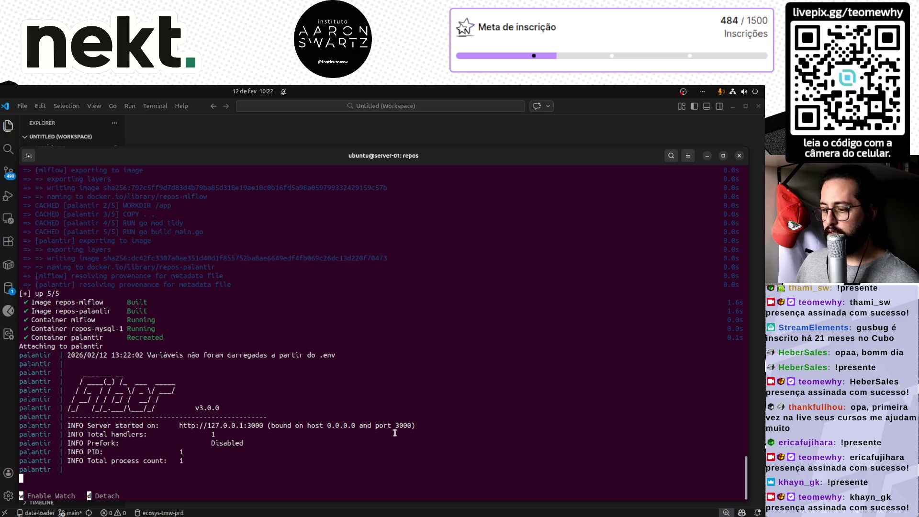
left_click_drag(312, 426, 411, 425)
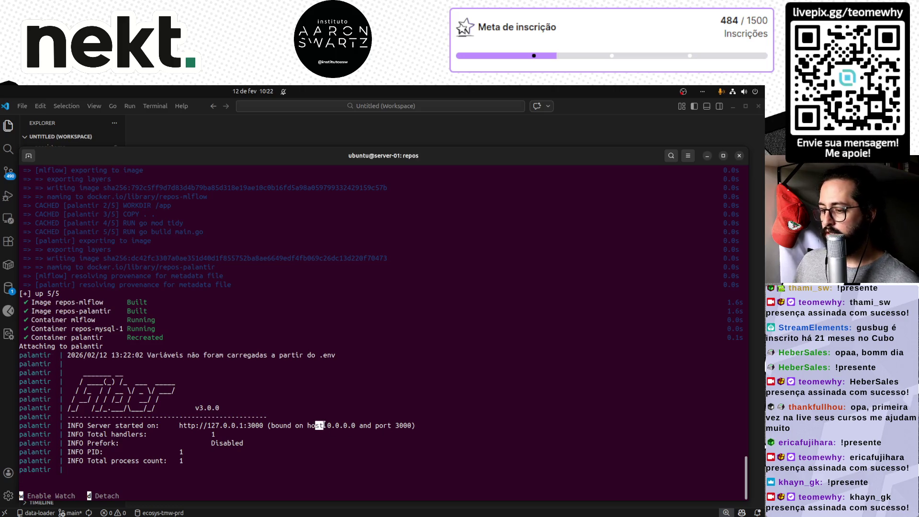
left_click(411, 425)
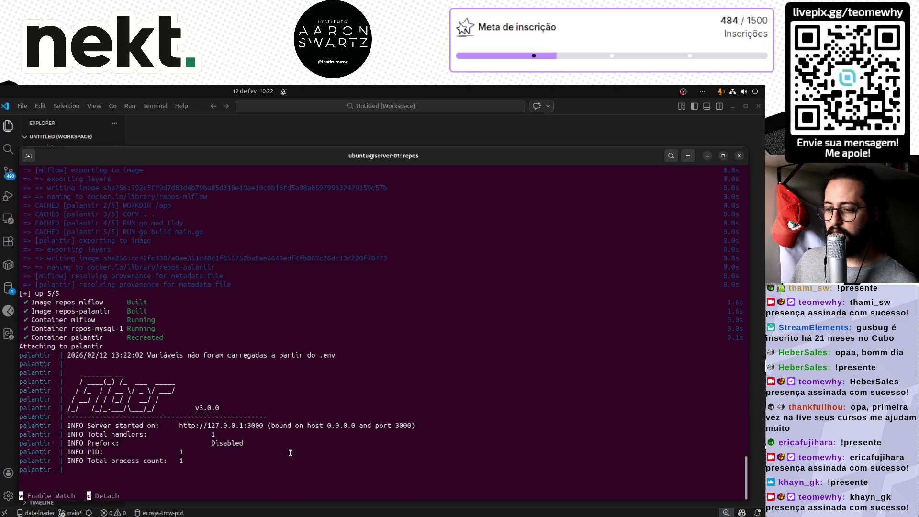
left_click(8, 375)
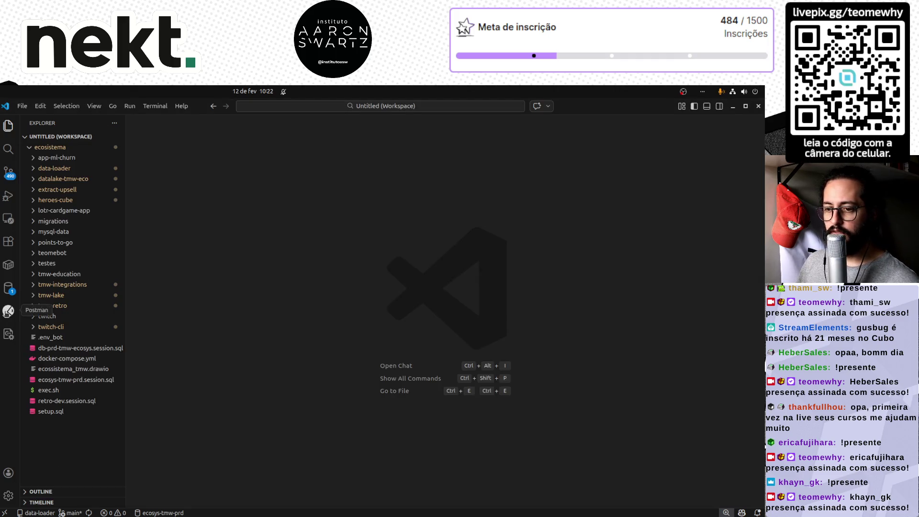
- Open the saved Palantir predict request from the Postman collections
left_click(8, 310)
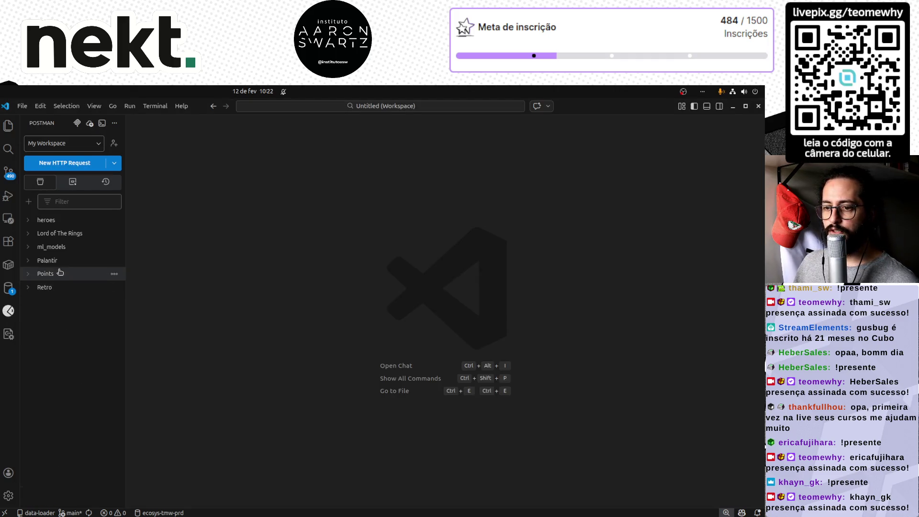
left_click(58, 260)
left_click(63, 273)
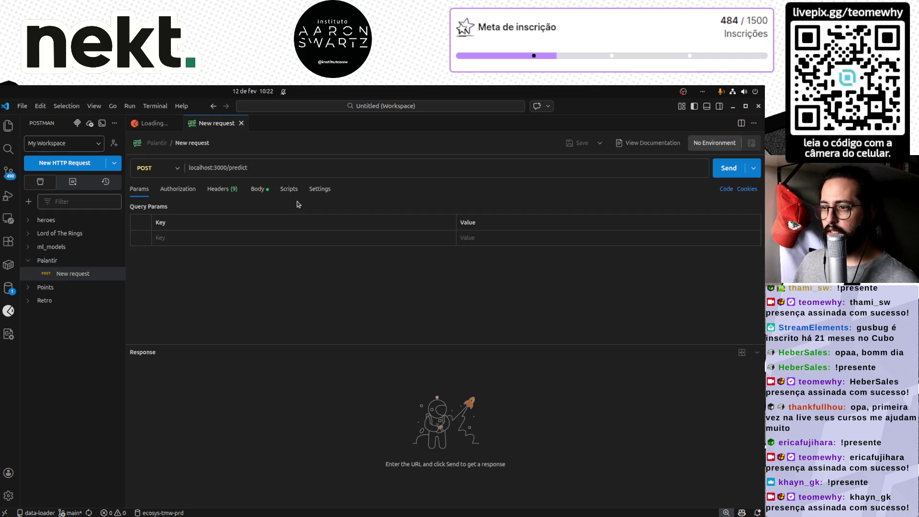
- Replace localhost with 192.168.0.18 in the request URL and show its JSON body
double_click(206, 167)
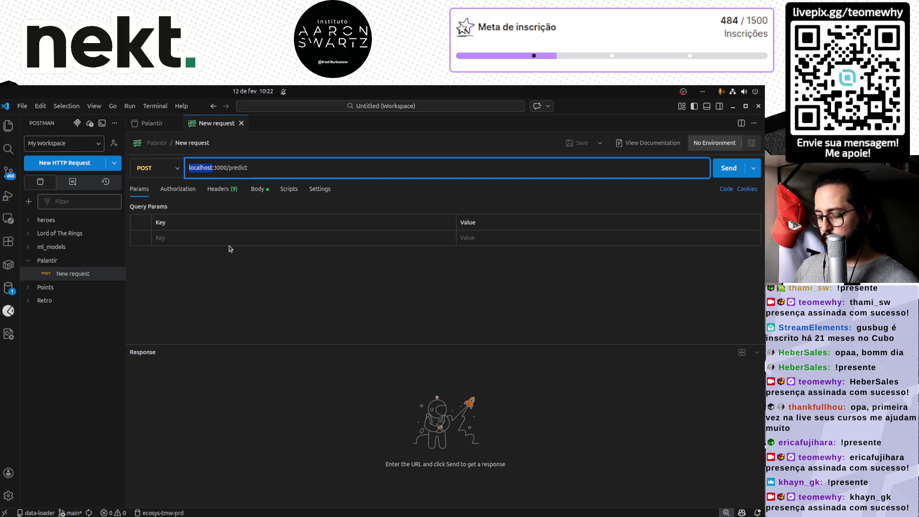
type("192/168/0")
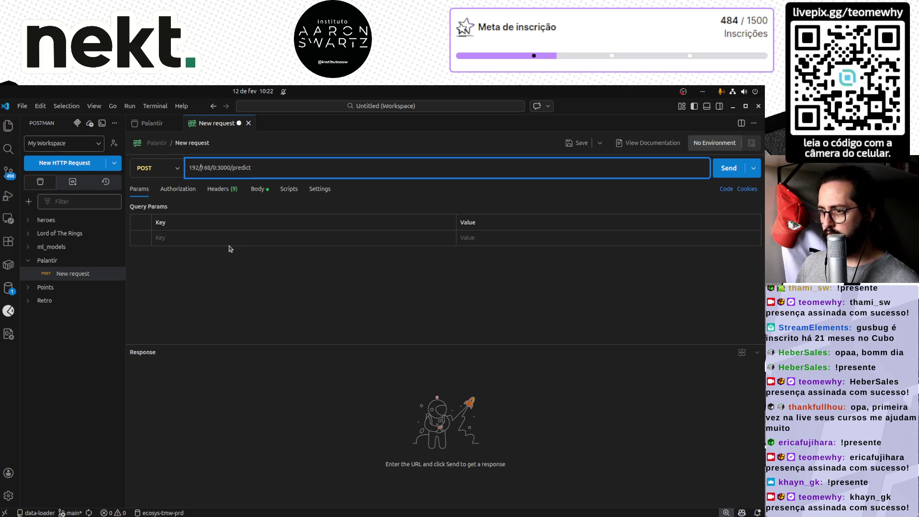
key("BackSpace")
type(".")
key("Right")
key("Right")
key("Right")
key("Delete")
type(".")
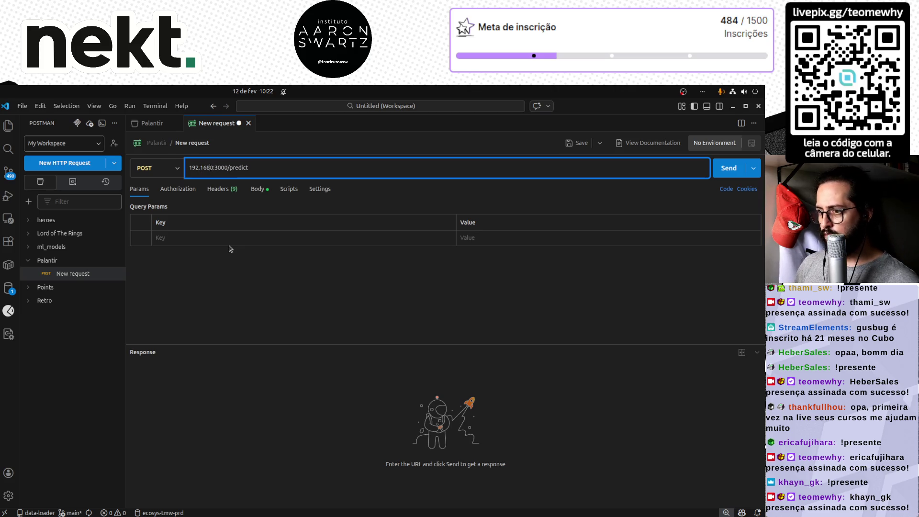
key("Right")
type(".18")
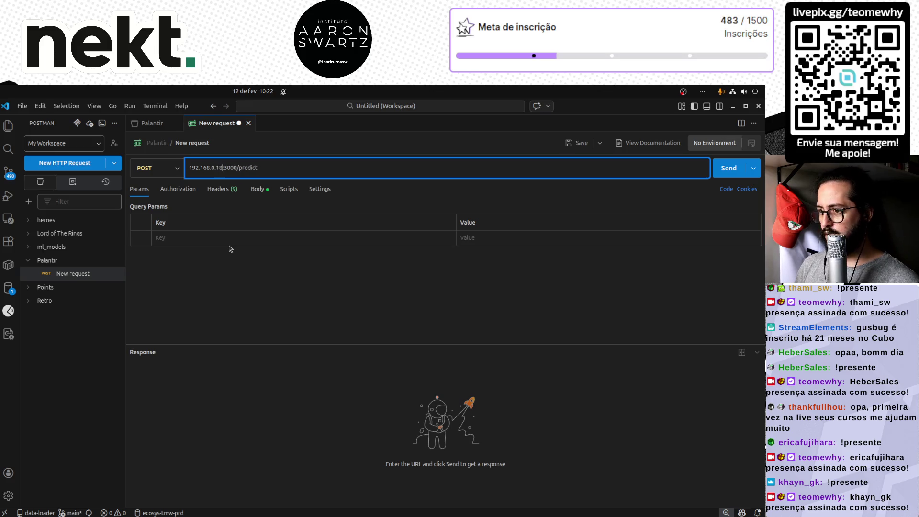
left_click(260, 188)
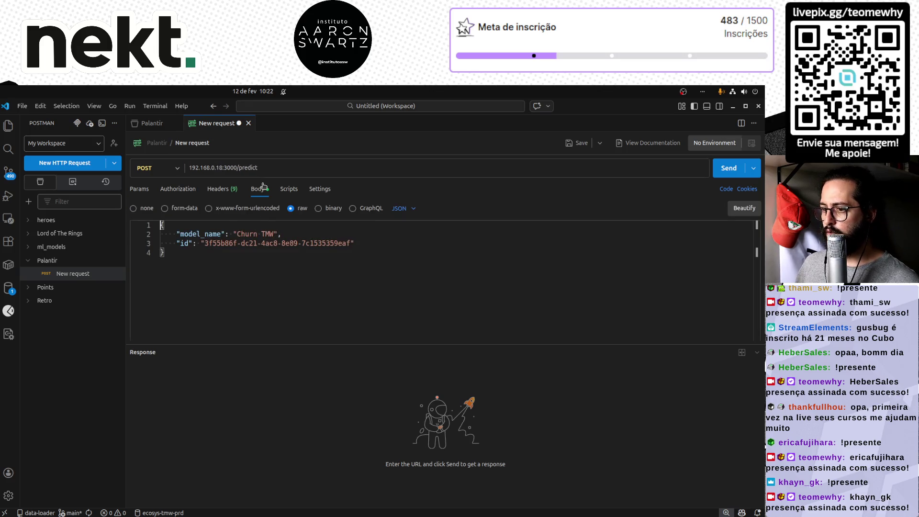
- Send the predict request, note the 500 response reporting 404 Not Found, and return to the palantir log terminal
left_click(727, 169)
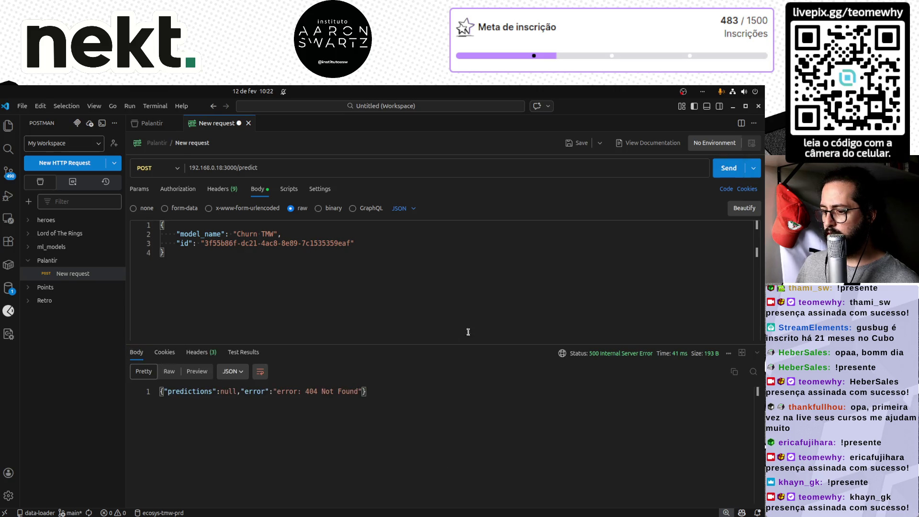
left_click_drag(167, 391, 368, 391)
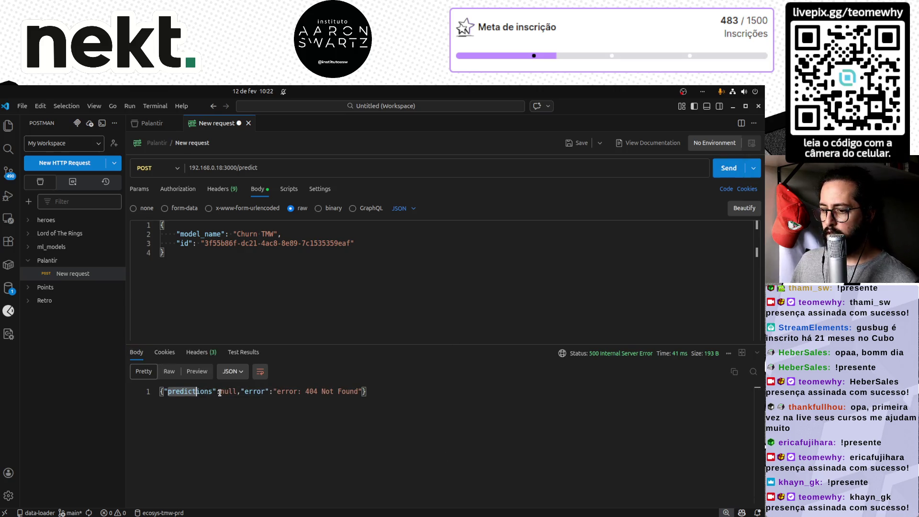
double_click(313, 392)
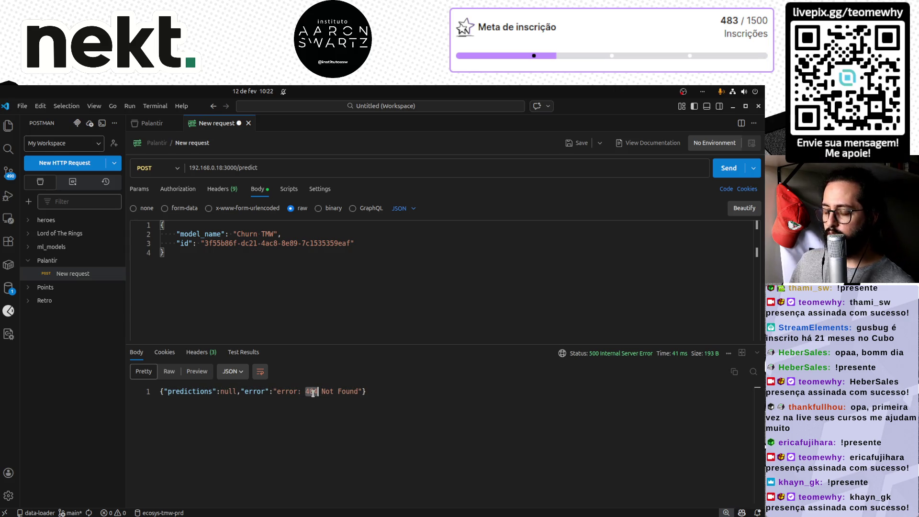
left_click(331, 390)
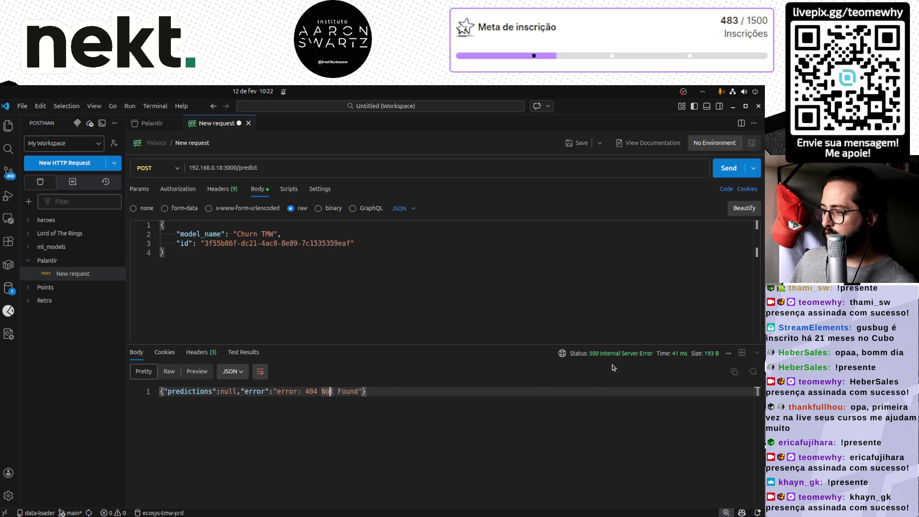
mouse_move(621, 354)
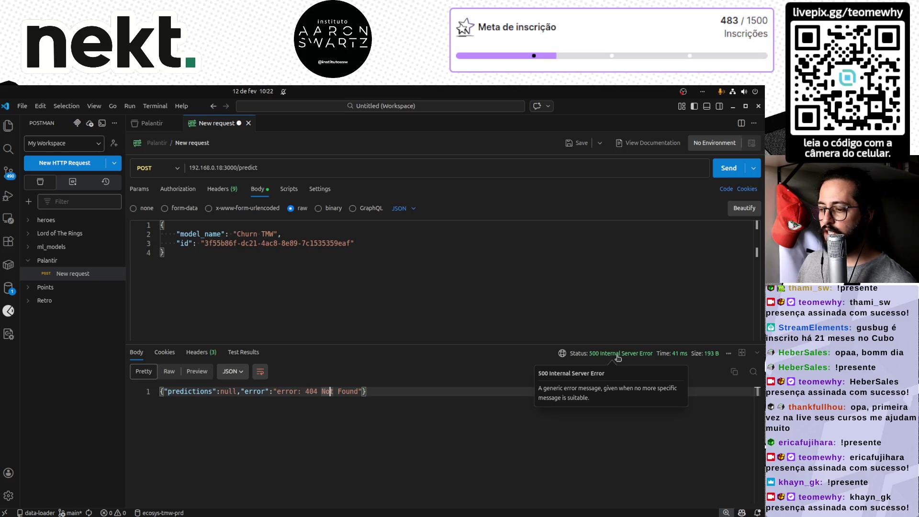
key("alt+Tab")
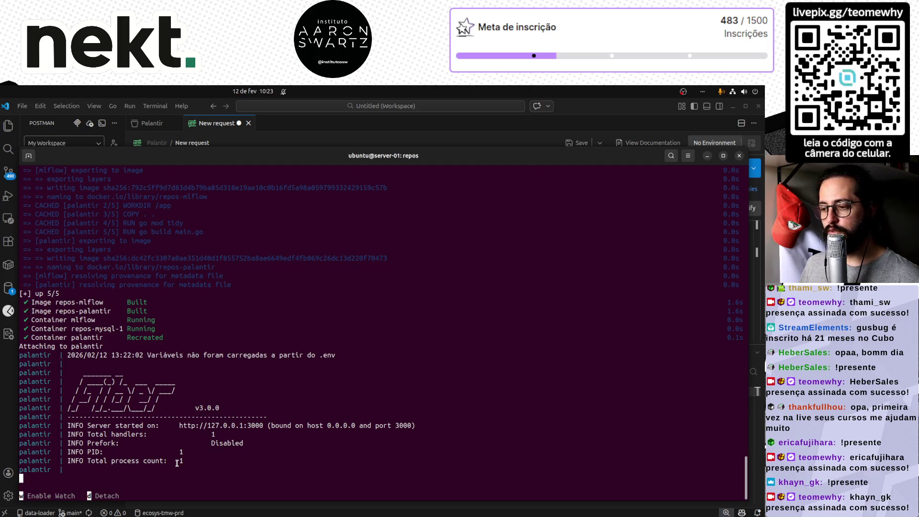
key("alt+Tab")
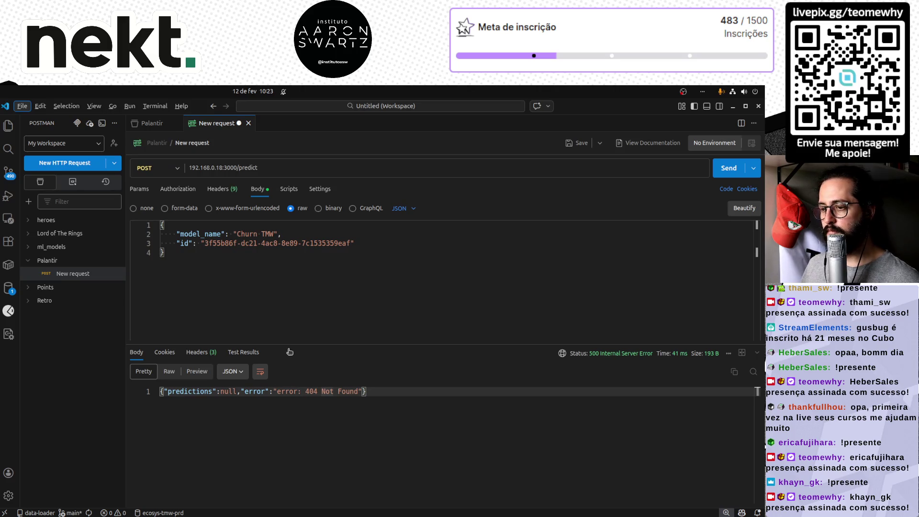
left_click(234, 288)
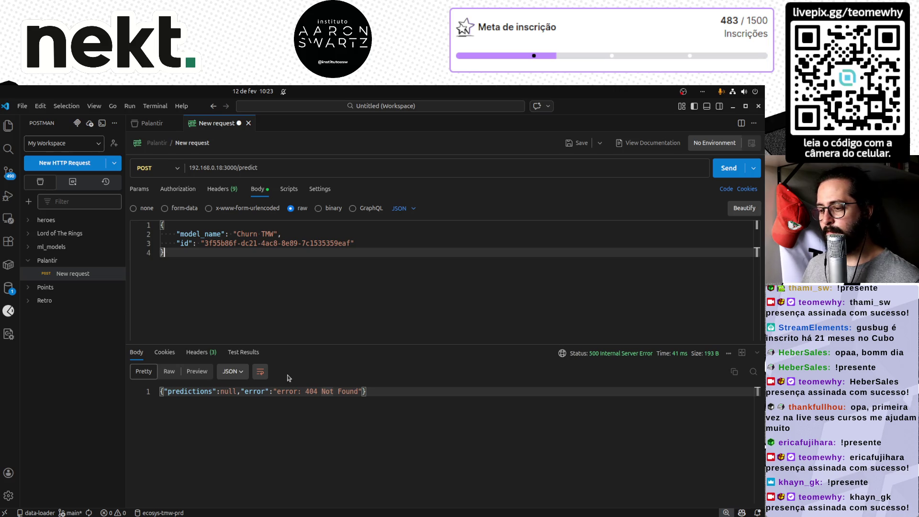
left_click(279, 391)
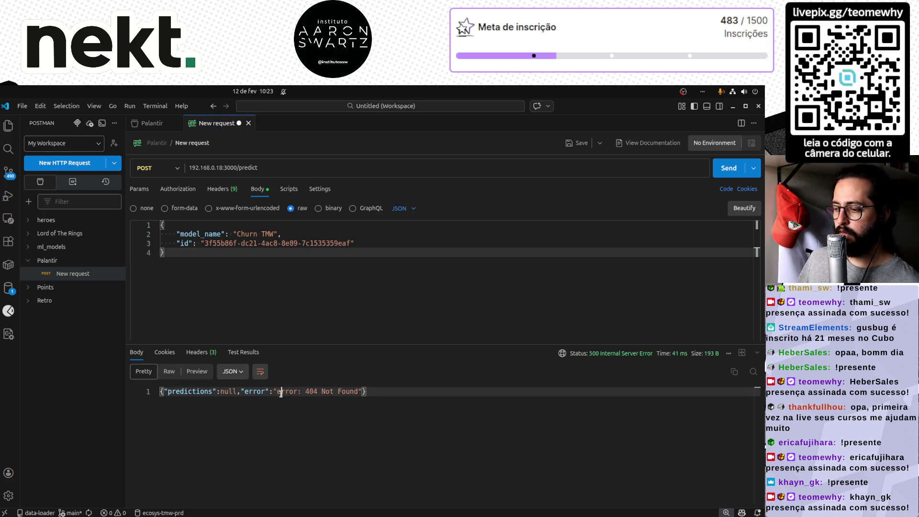
left_click_drag(359, 391, 273, 392)
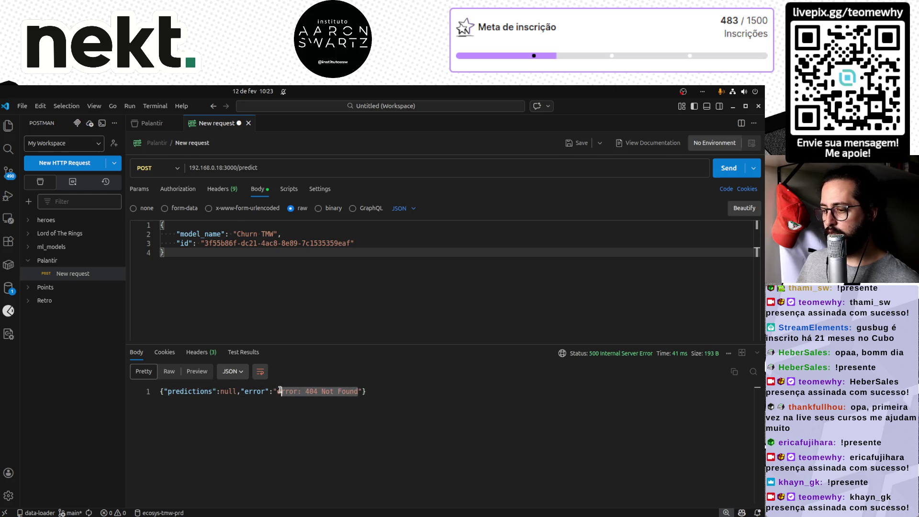
left_click(261, 167)
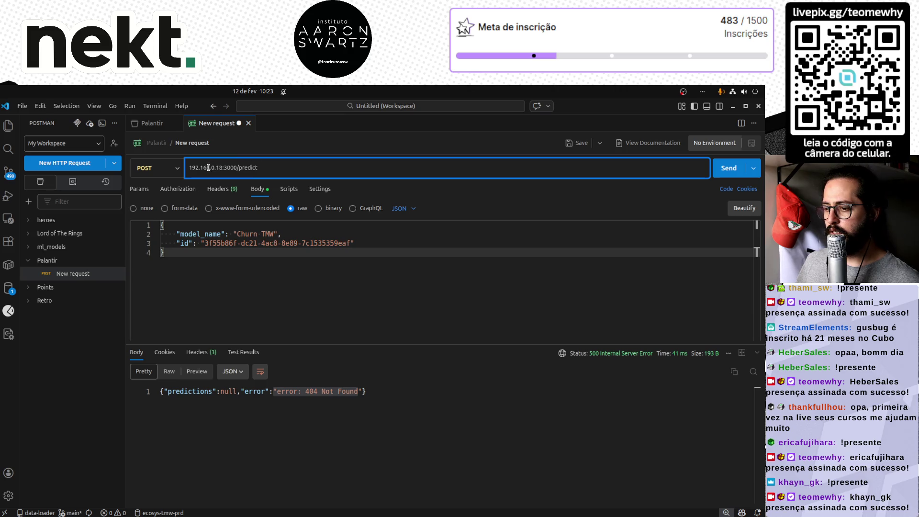
double_click(190, 391)
double_click(229, 391)
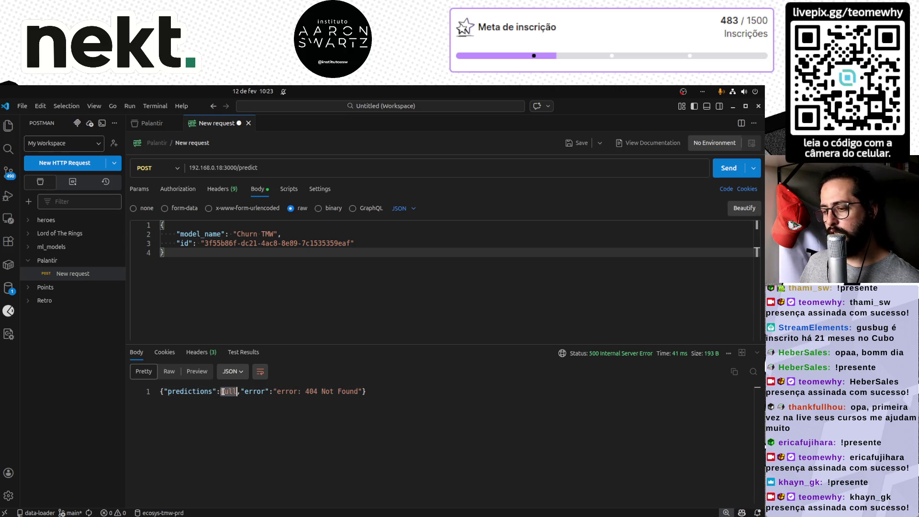
left_click(164, 373)
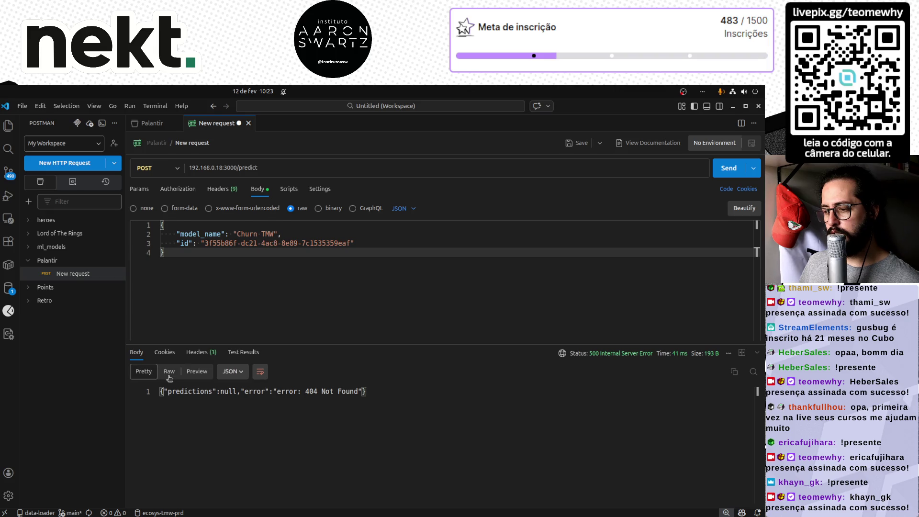
left_click(163, 374)
left_click(259, 408)
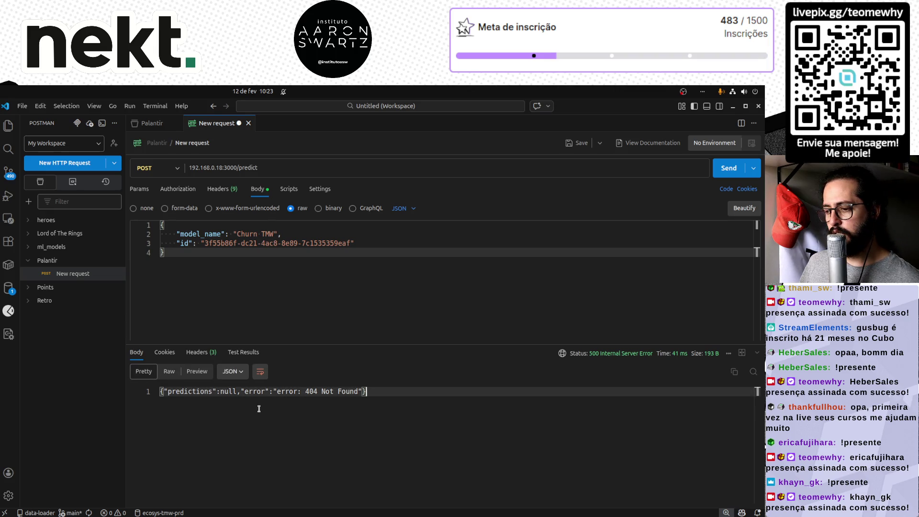
left_click(198, 372)
left_click(147, 374)
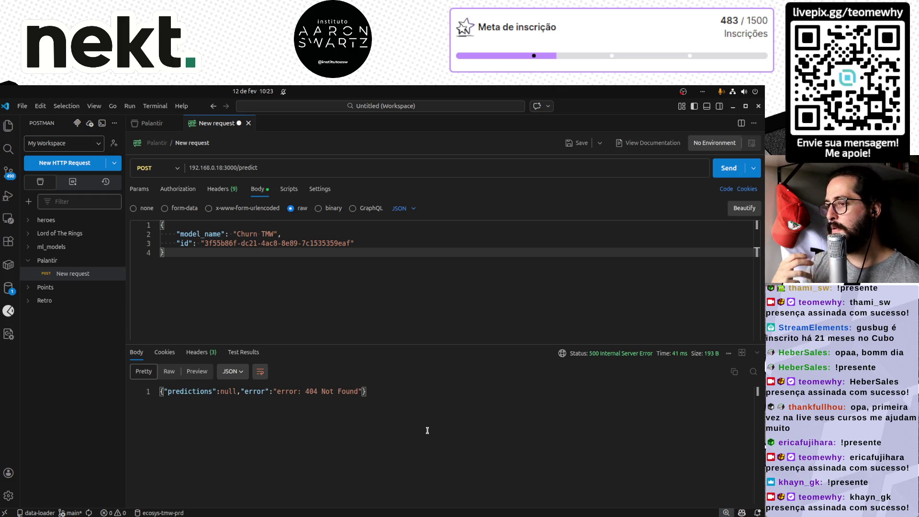
key("alt+Tab")
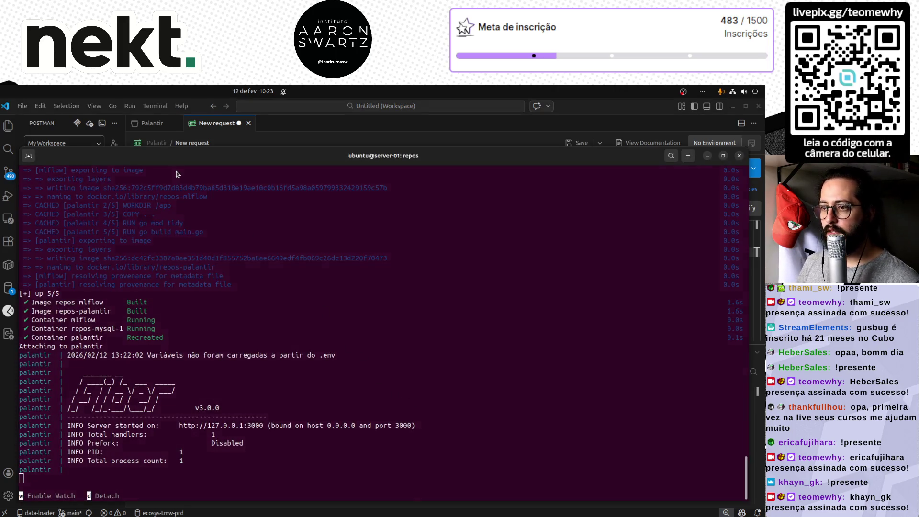
key("alt+Tab")
key("alt+Tab")
key("alt+Tab")
key("alt+Tab")
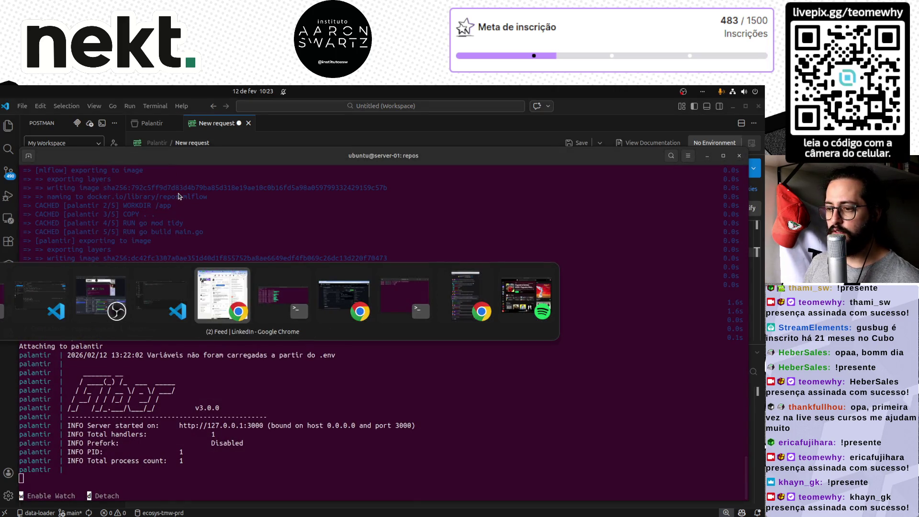
- In a new Chrome tab, load the MLflow server at 192.168.0.18:5000 and zoom out
left_click(344, 297)
left_click(138, 106)
left_click(156, 124)
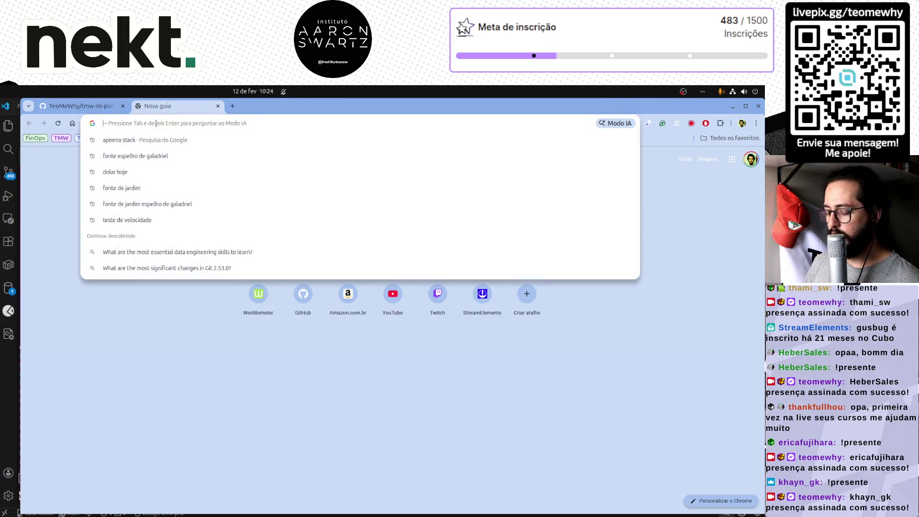
type("192")
key("Return")
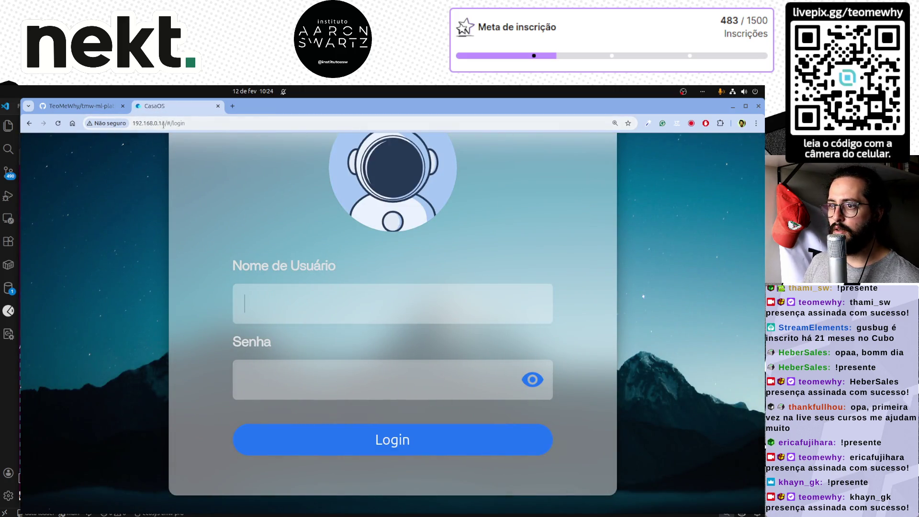
left_click_drag(166, 123, 220, 126)
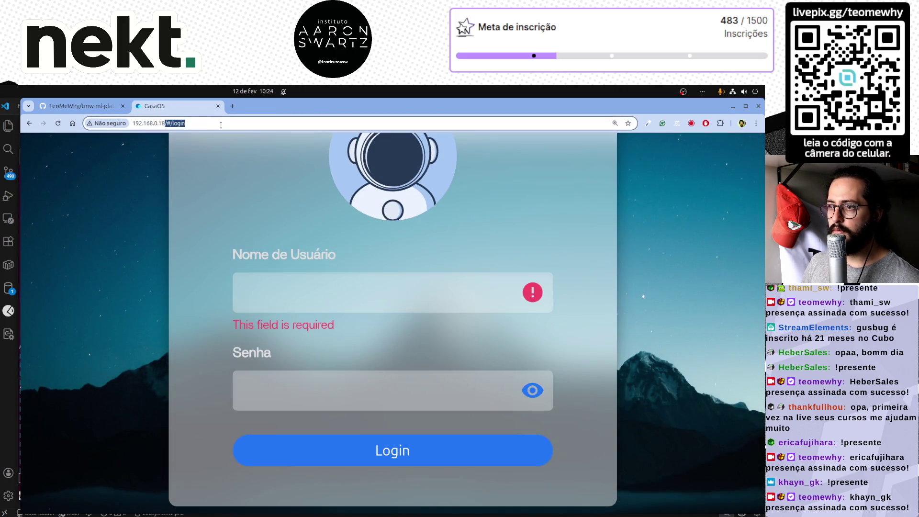
type(":5000")
key("Return")
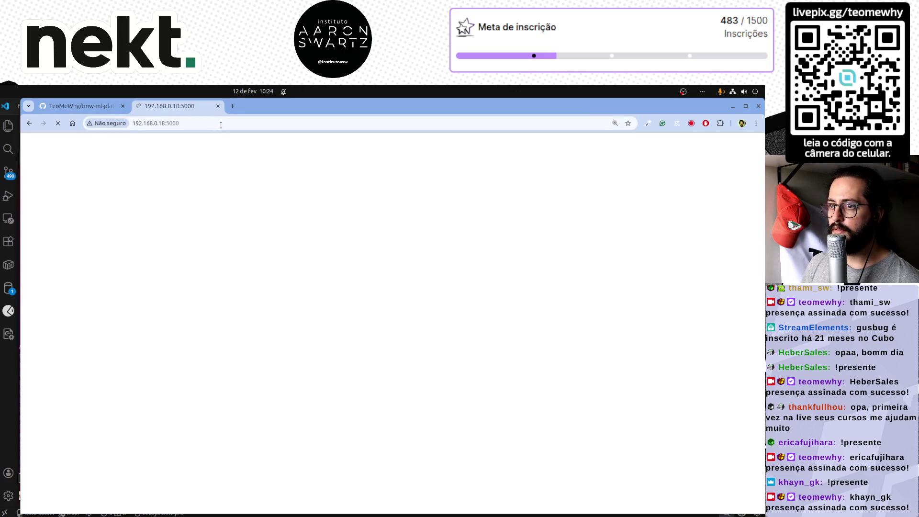
key("ctrl+minus")
key("ctrl+minus")
key("ctrl+minus")
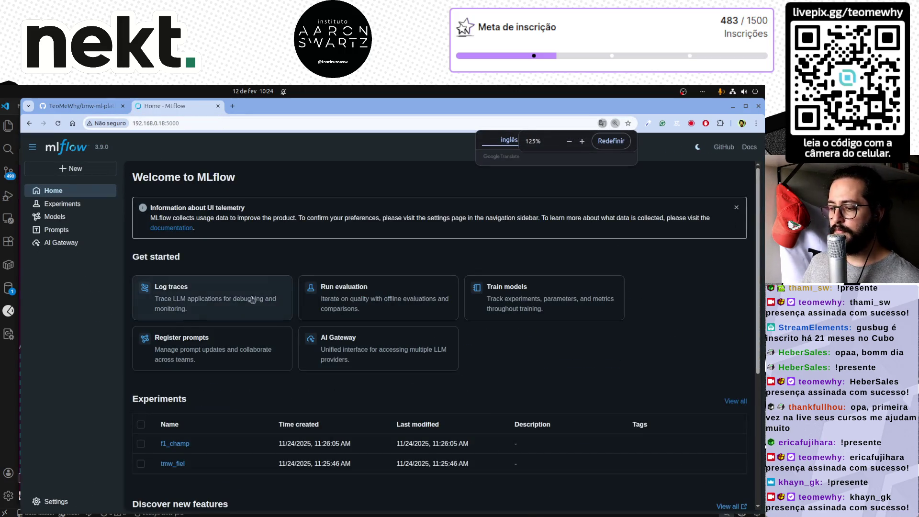
- Open the tmw_fiel experiment's runs, copy its name, and return to the request editor
left_click(173, 463)
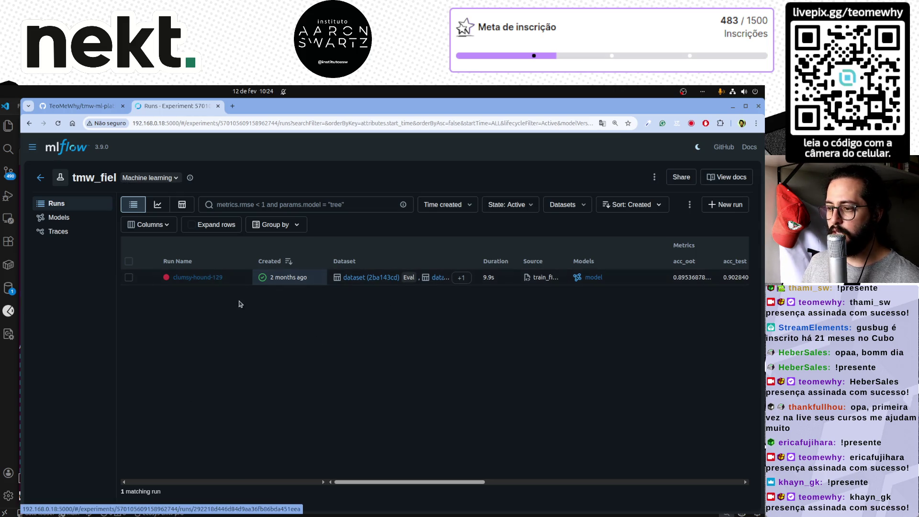
key("alt+Tab")
key("alt+Tab")
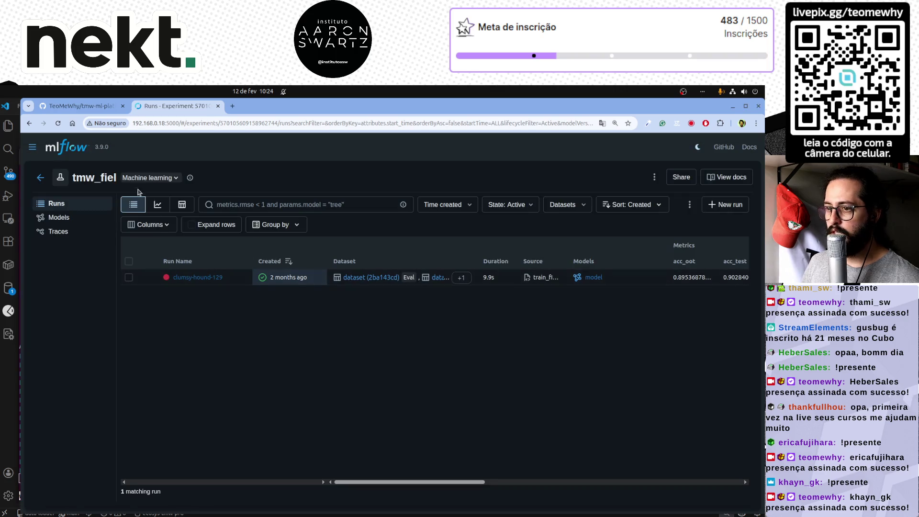
double_click(93, 178)
key("ctrl+c")
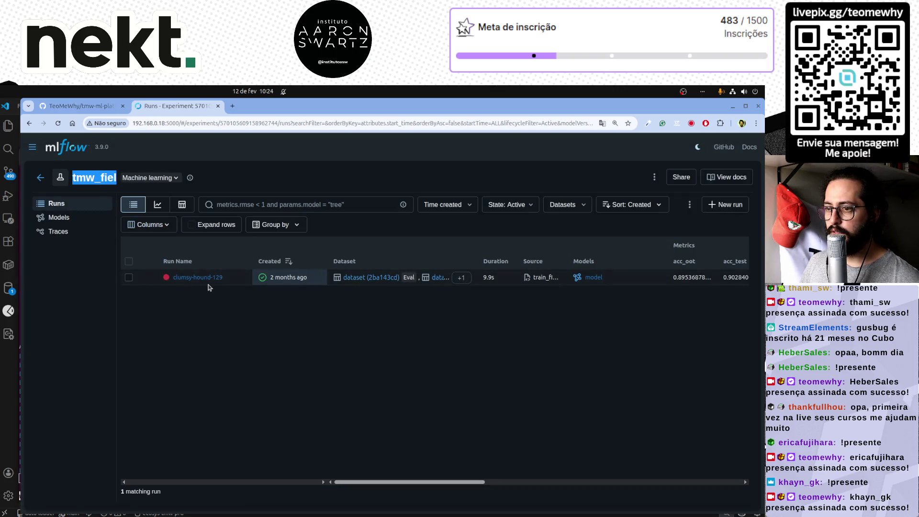
key("alt+Tab")
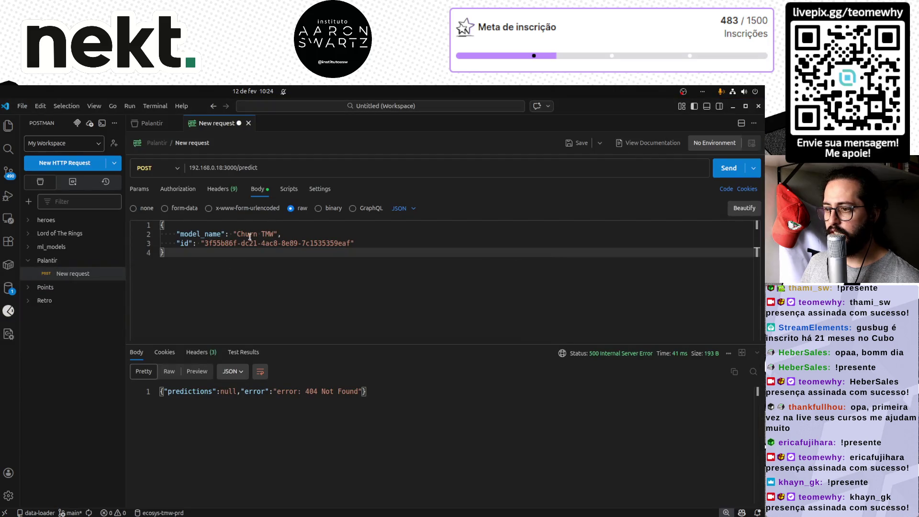
- Set the request body's model_name to tmw_fiel and send the predict request
left_click(250, 237)
left_click_drag(237, 234, 276, 234)
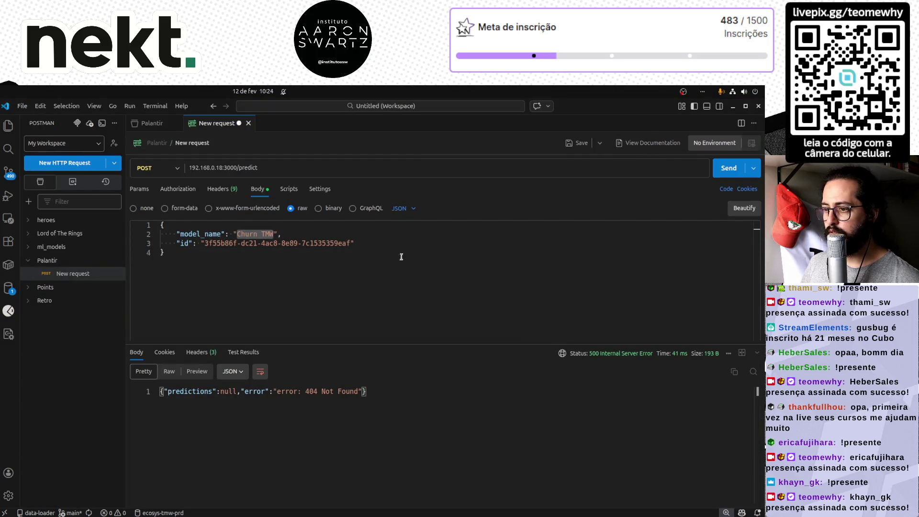
key("ctrl+v")
left_click(725, 171)
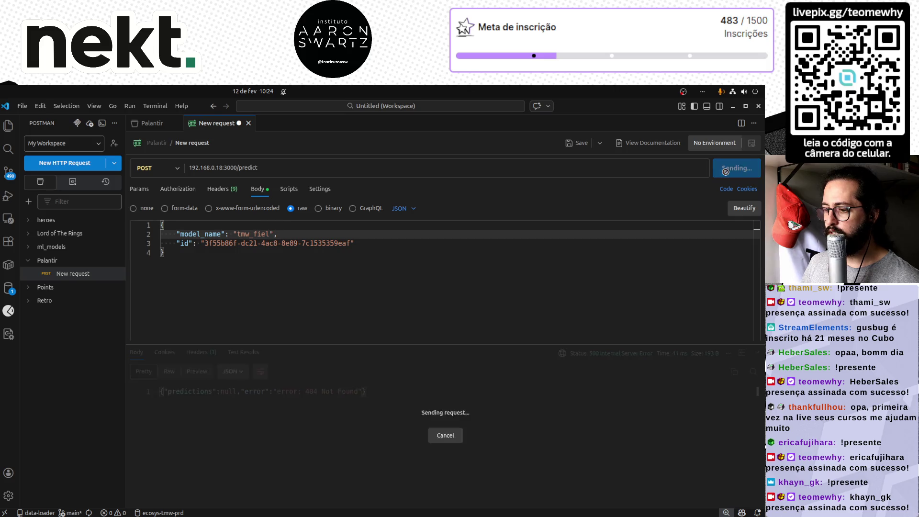
- Read the new 'model not found in model tags' error and switch to the MLflow runs page
left_click(174, 376)
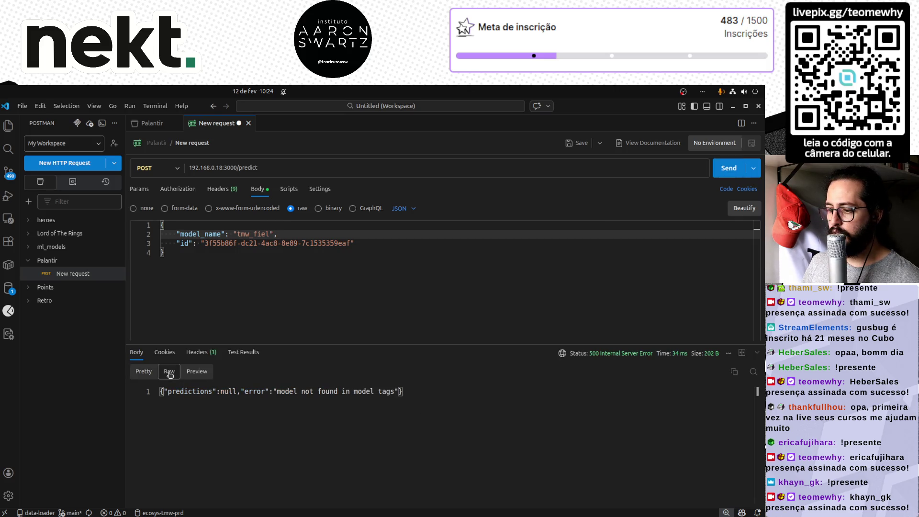
left_click(148, 374)
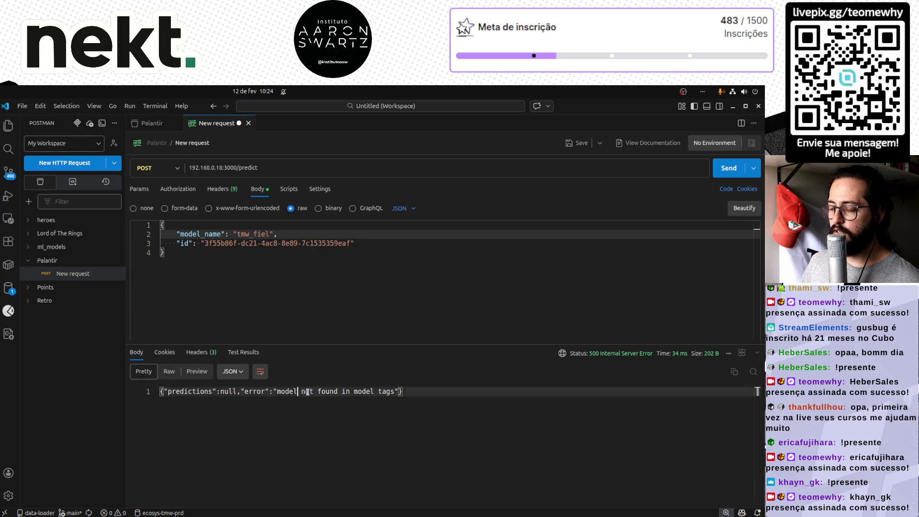
left_click_drag(298, 391, 394, 391)
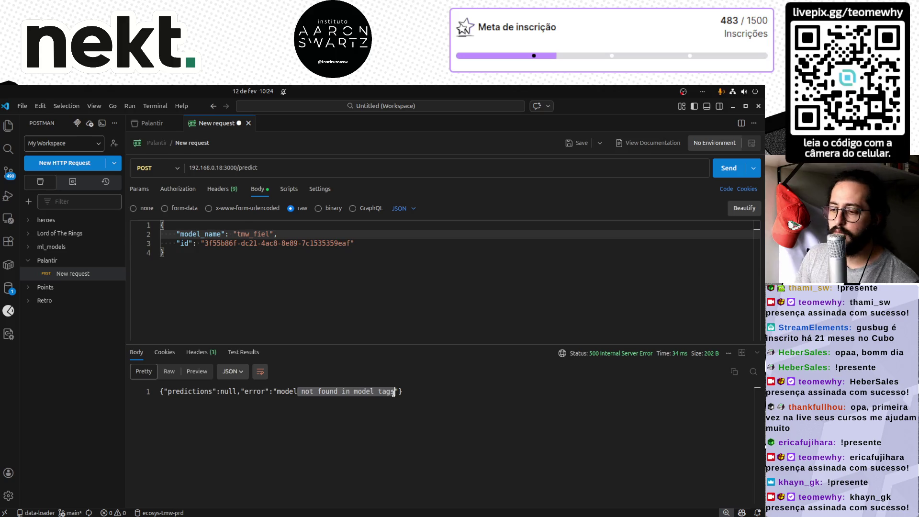
left_click(304, 392)
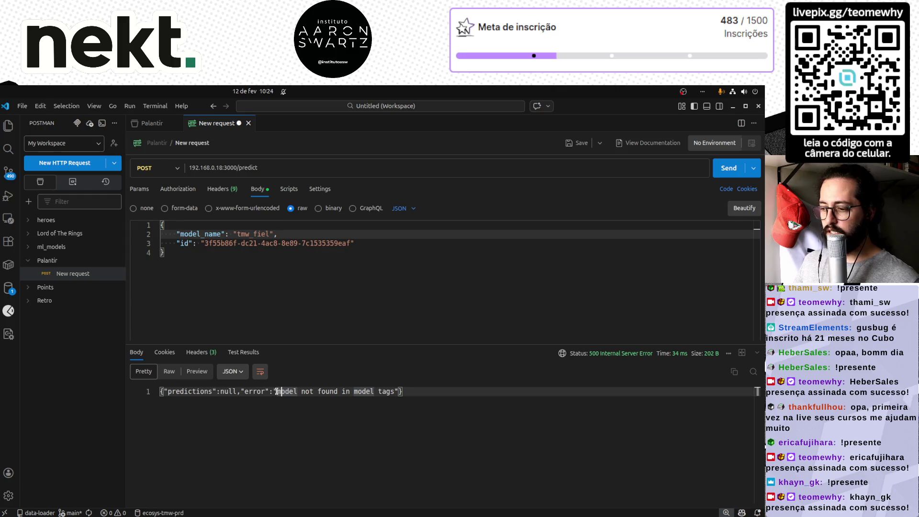
left_click_drag(277, 391, 400, 392)
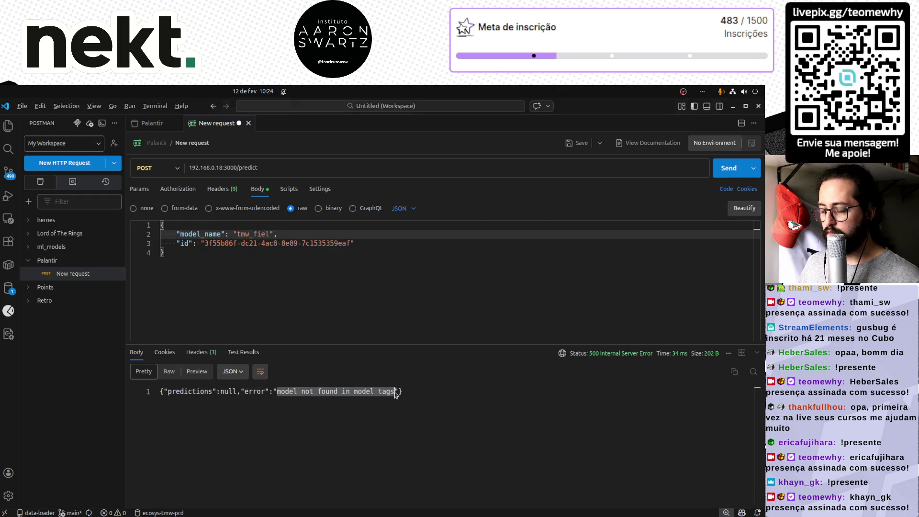
key("alt+Tab")
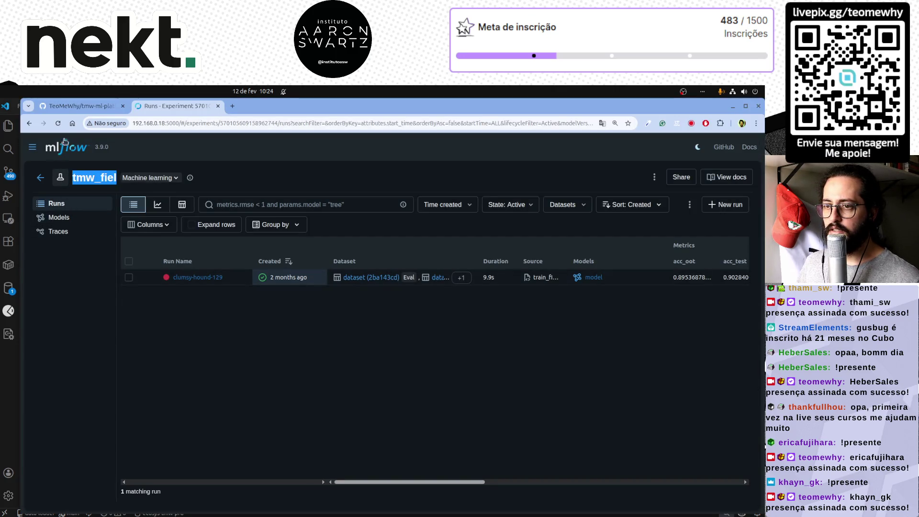
- Open the registered model tmw_fiel in MLflow and expand its tags section
left_click(65, 146)
left_click(58, 217)
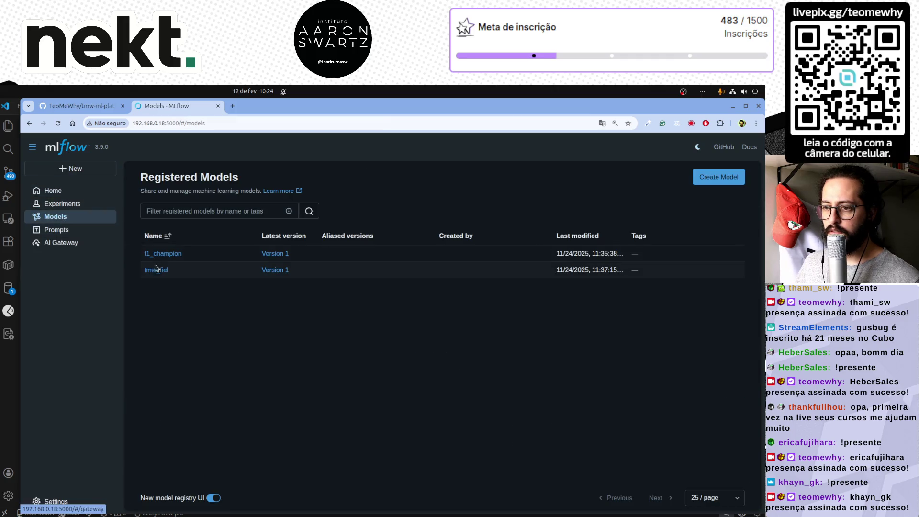
left_click(156, 269)
left_click(156, 265)
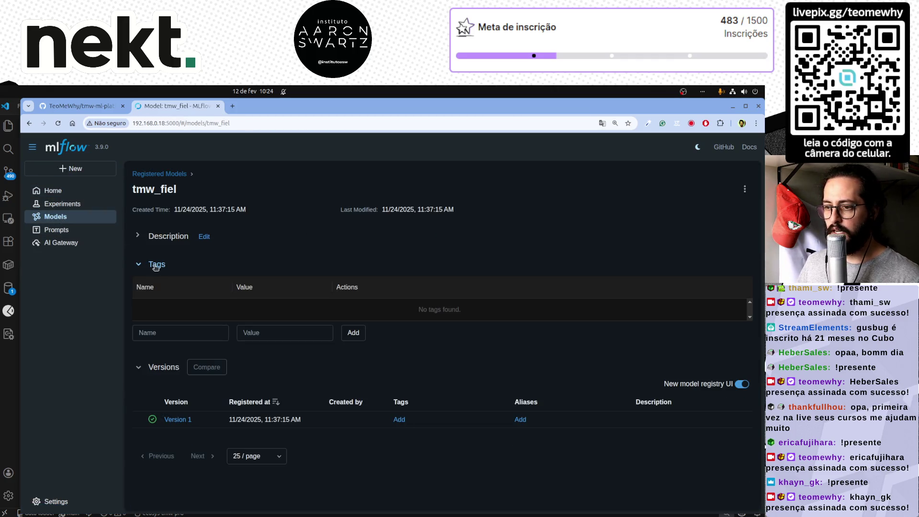
left_click(187, 332)
type("url")
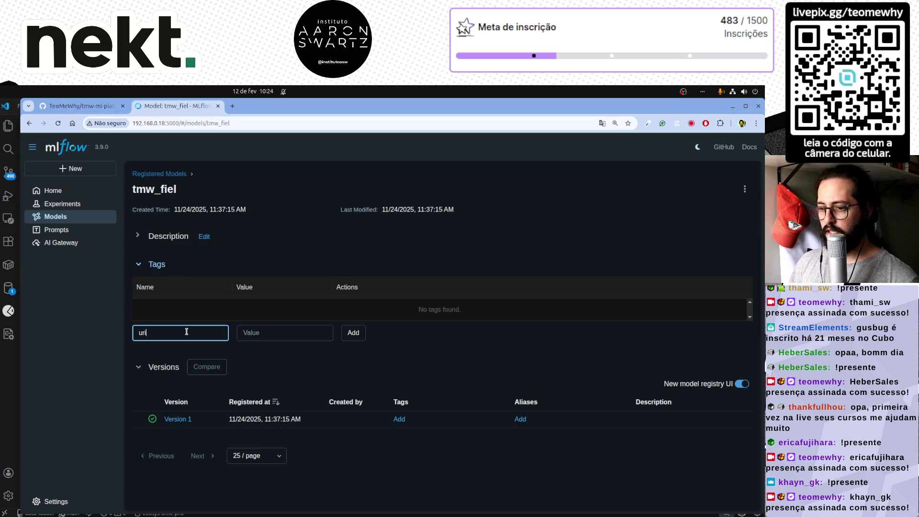
type("i")
key("Tab")
type("ht")
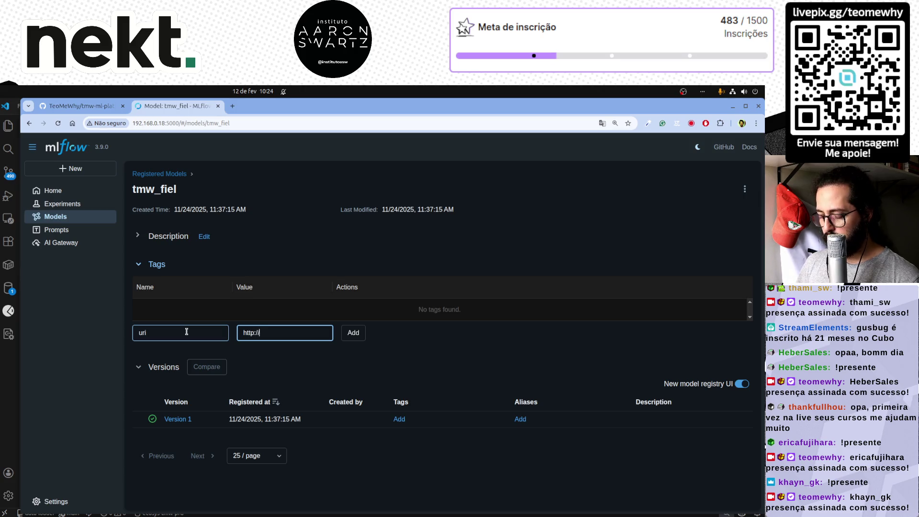
type("ost:300")
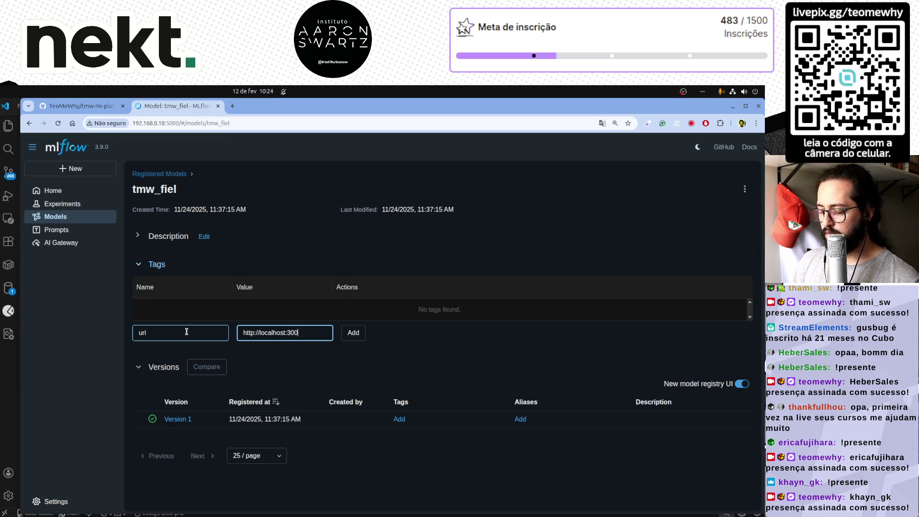
key("BackSpace")
key("BackSpace")
key("BackSpace")
type("5001")
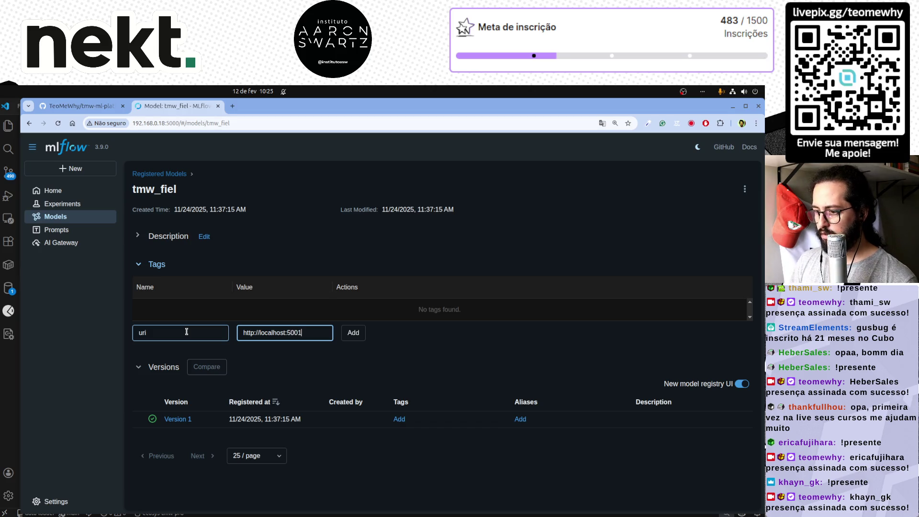
key("Return")
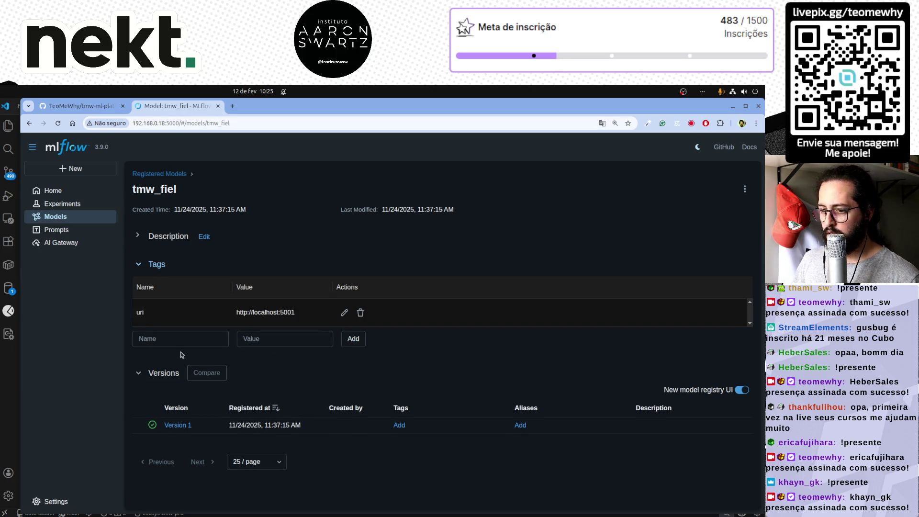
- Add the tag feature_store = tmw_user, then return to the API request
left_click(177, 342)
type("feature_store")
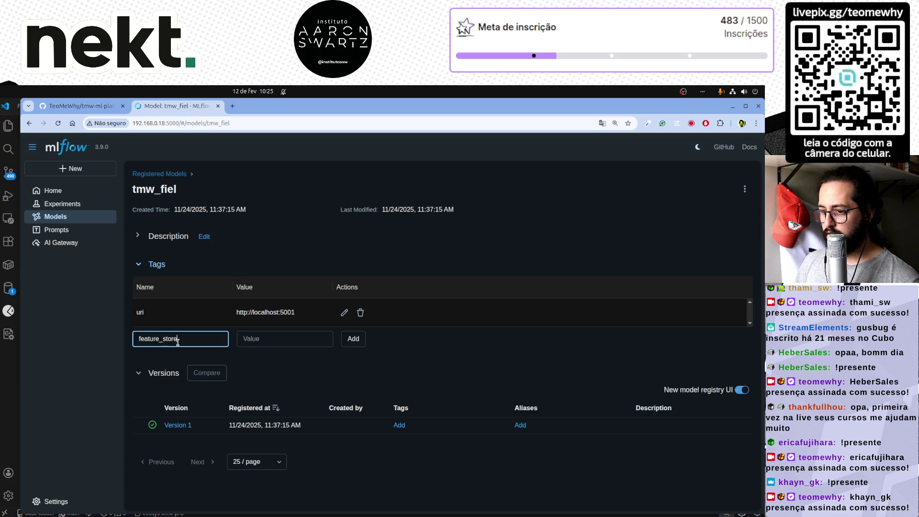
left_click(264, 336)
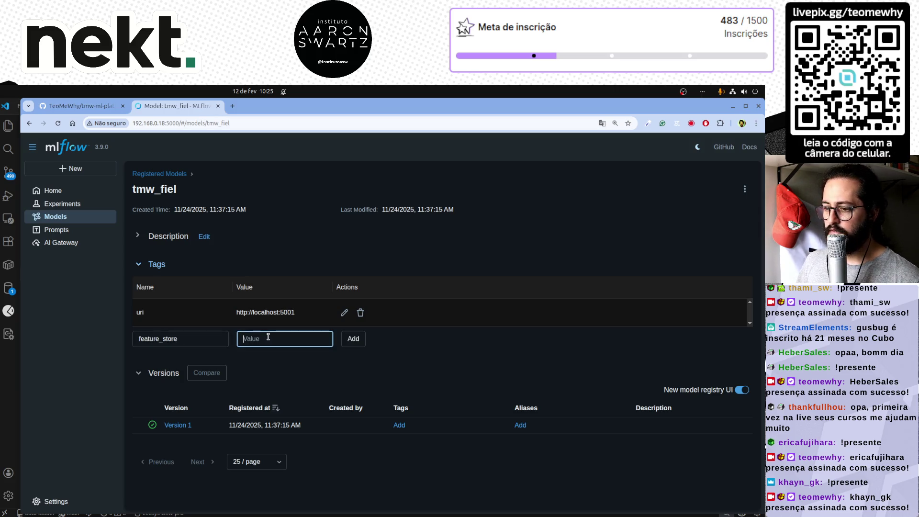
type("tmw_u")
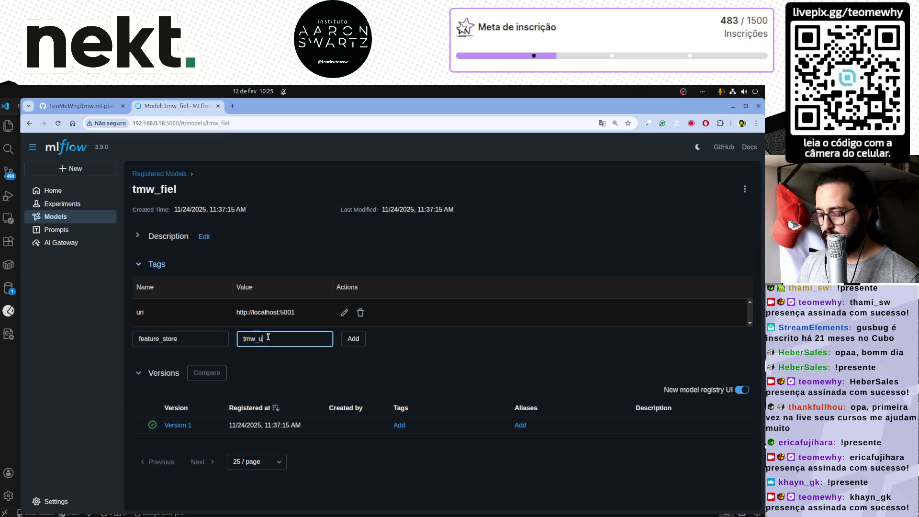
type("ser")
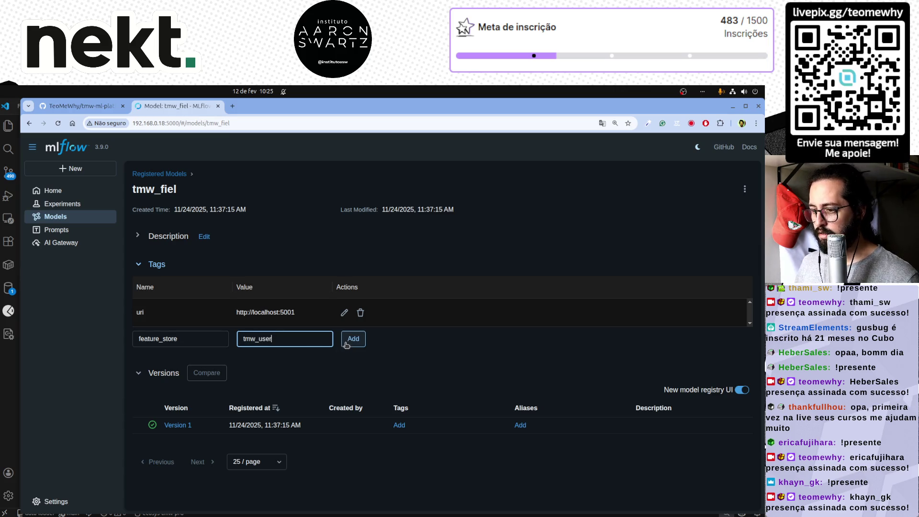
left_click(346, 342)
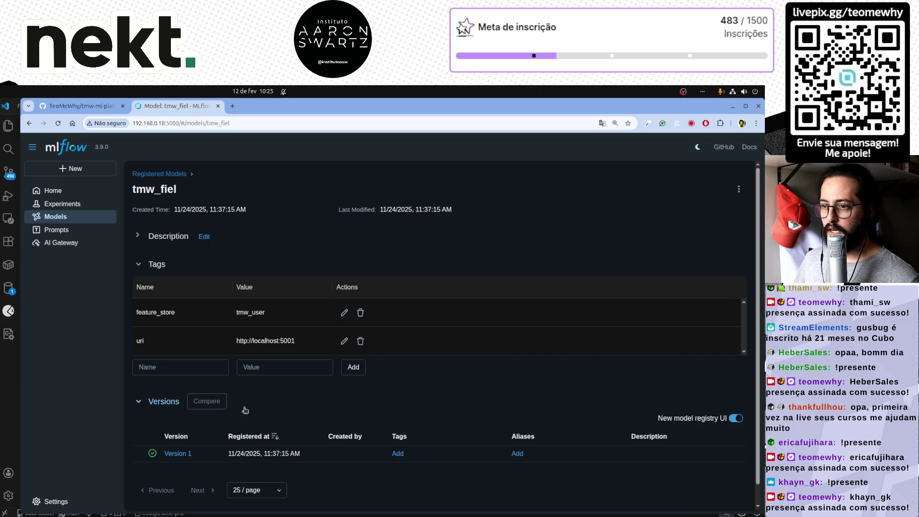
key("alt+Tab")
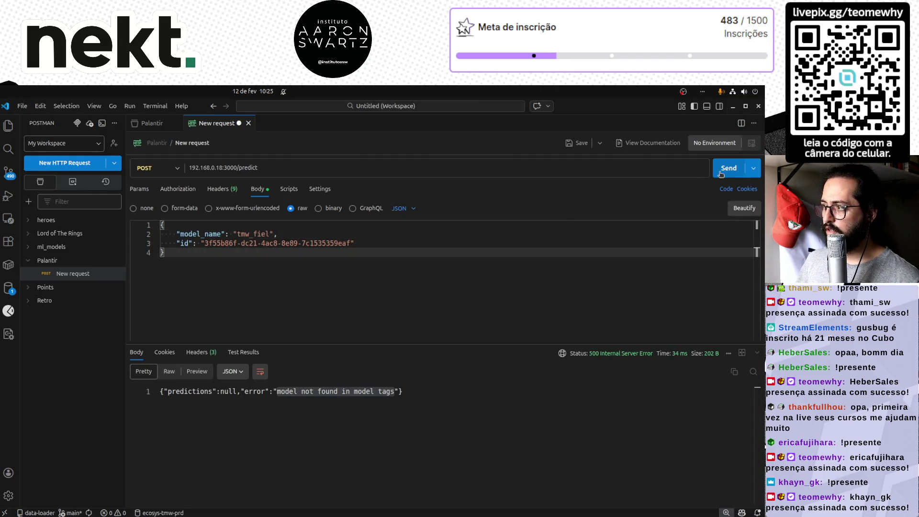
- Resend the request, read the raw 'feature store doesn't exist' error, and show the SQLTools connections
left_click(722, 173)
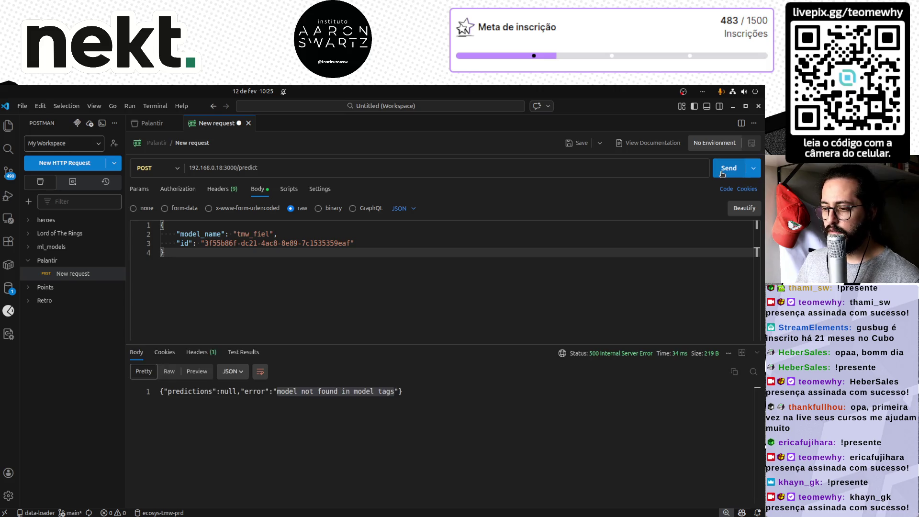
key("End")
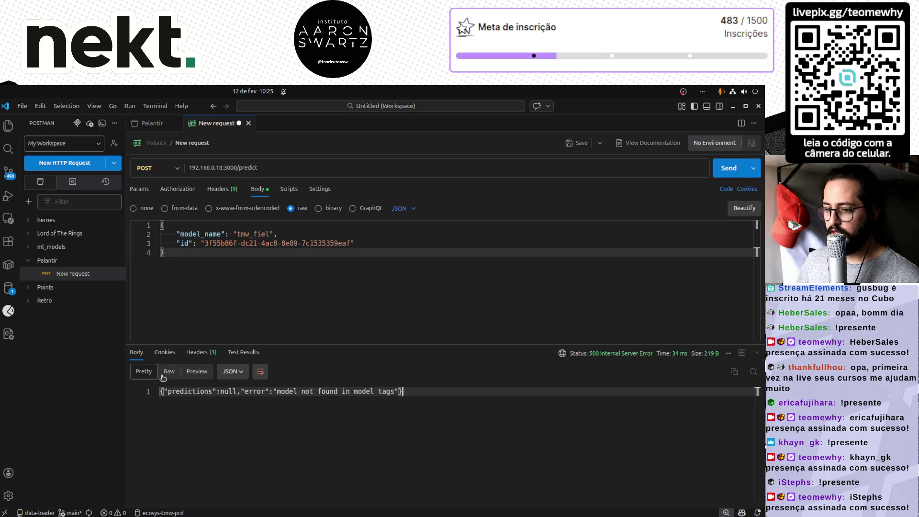
left_click(167, 372)
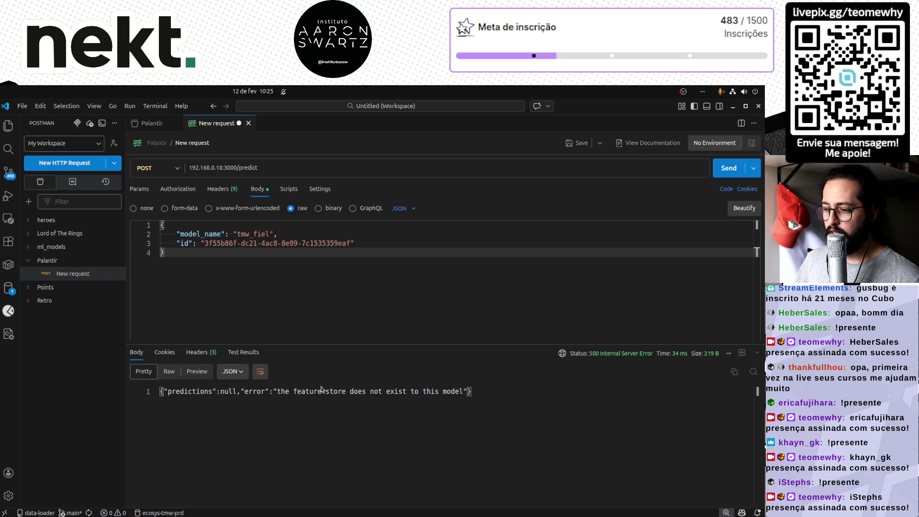
left_click_drag(301, 389, 460, 392)
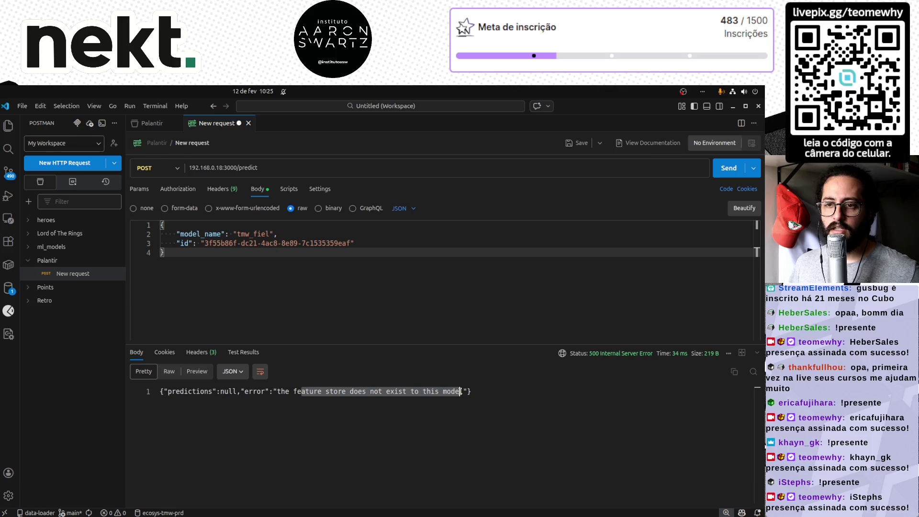
left_click(9, 288)
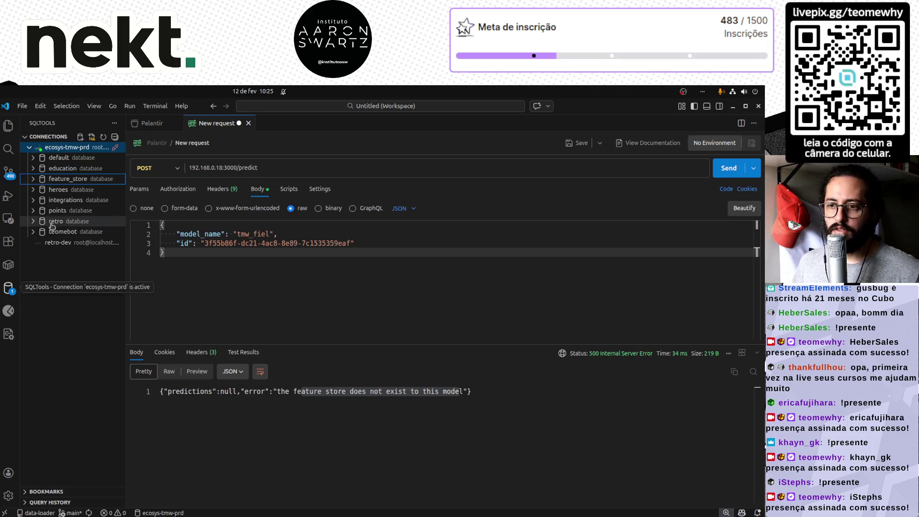
- Expand feature_store's Tables node in SQLTools, finding no tables, and select the tmw_fiel model name
left_click(32, 179)
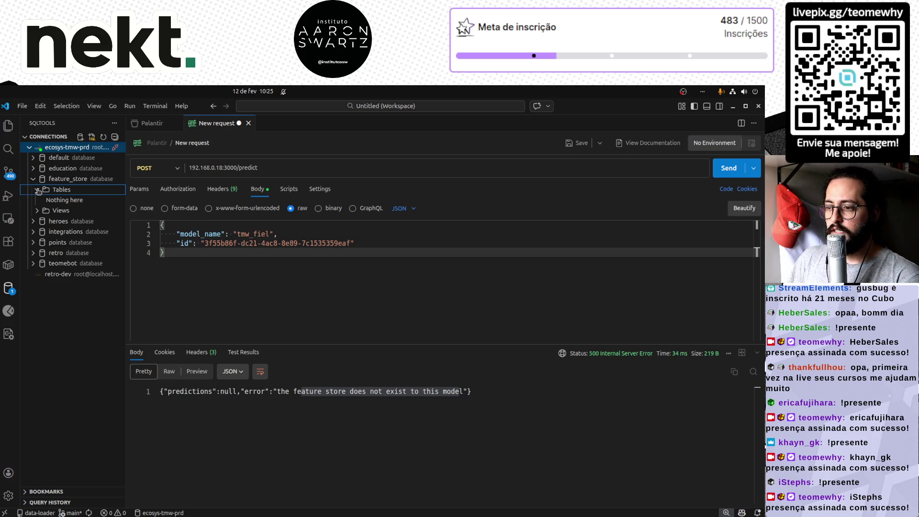
double_click(252, 234)
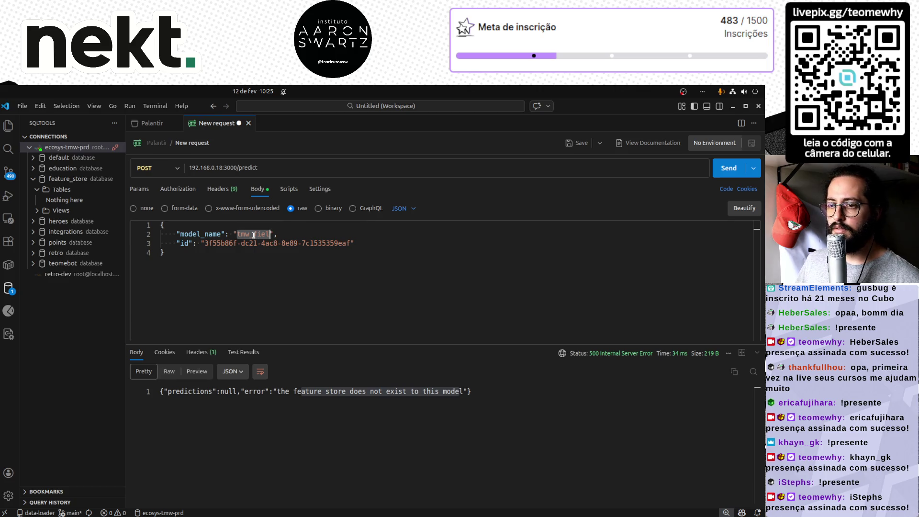
left_click(40, 189)
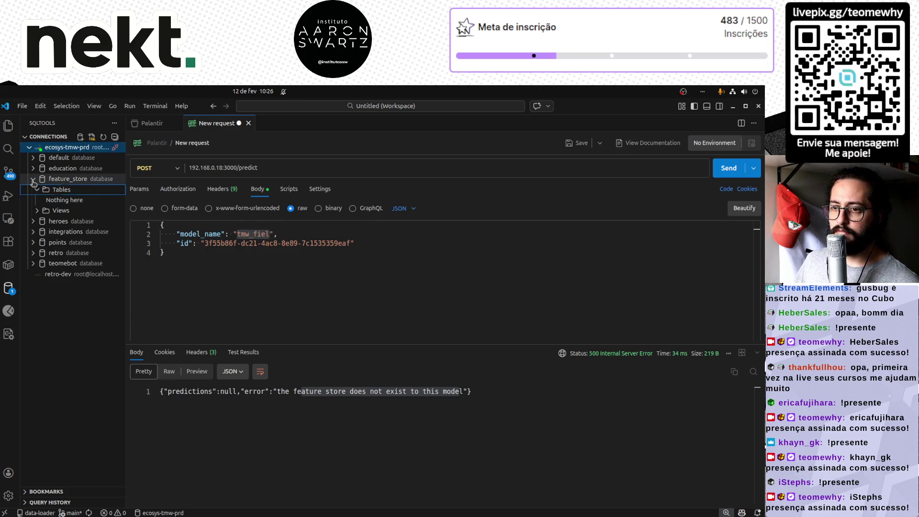
double_click(252, 234)
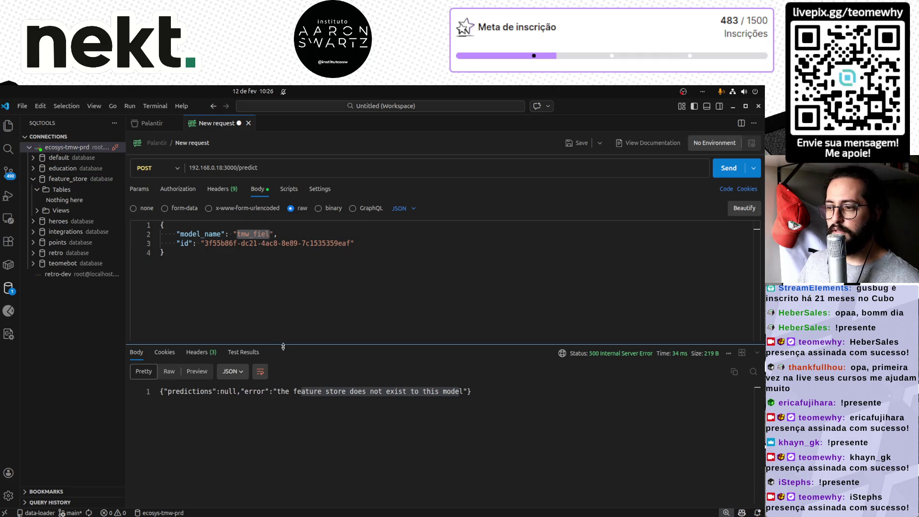
- Switch to MLflow's tmw_fiel model page and select the feature_store tag value tmw_user
key("alt+Tab")
double_click(250, 311)
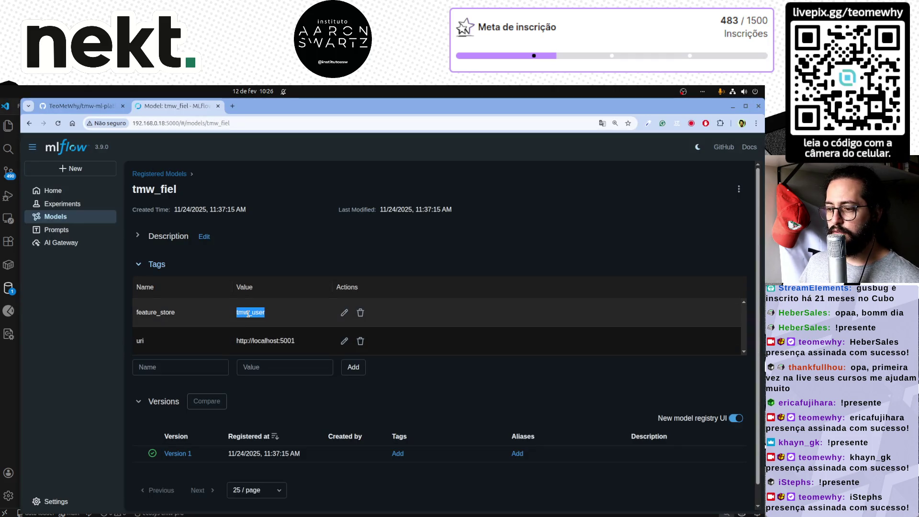
- Select the uri tag's localhost:5001 value, then return to the MLflow home page
left_click_drag(298, 342, 236, 343)
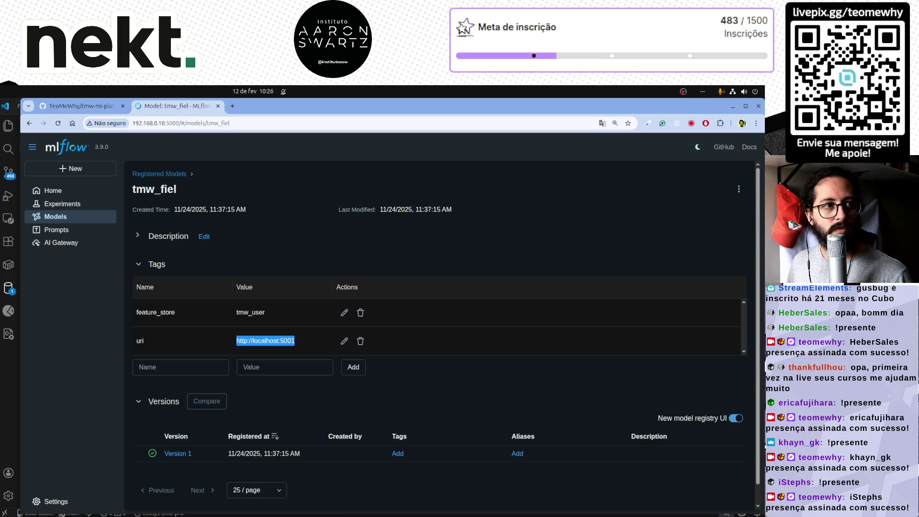
left_click(65, 190)
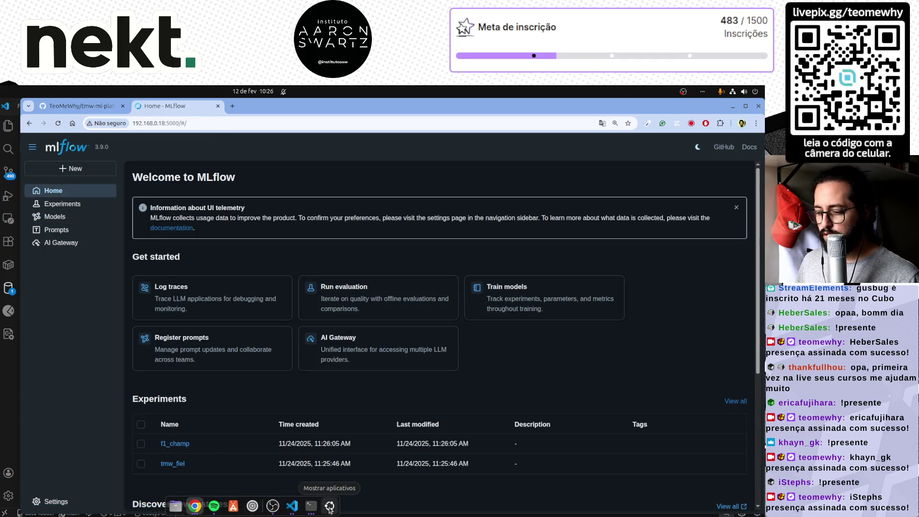
- Stop the service showing the missing-table error and rerun sudo docker compose up --build -d
left_click(330, 506)
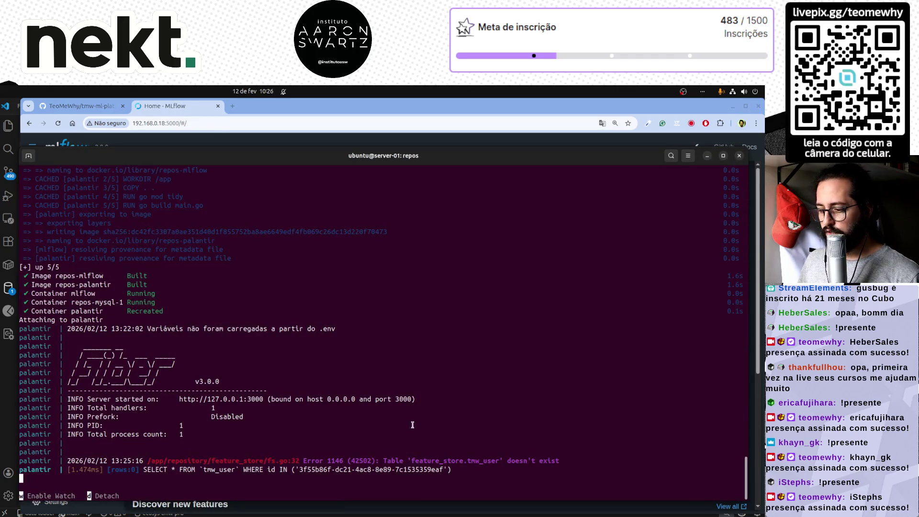
left_click_drag(561, 460, 144, 461)
left_click(360, 458)
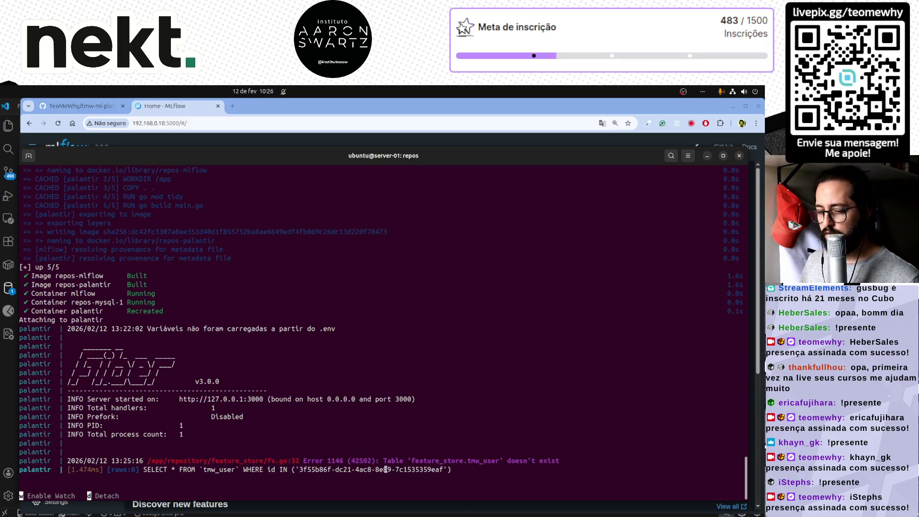
key("ctrl+c")
key("Up")
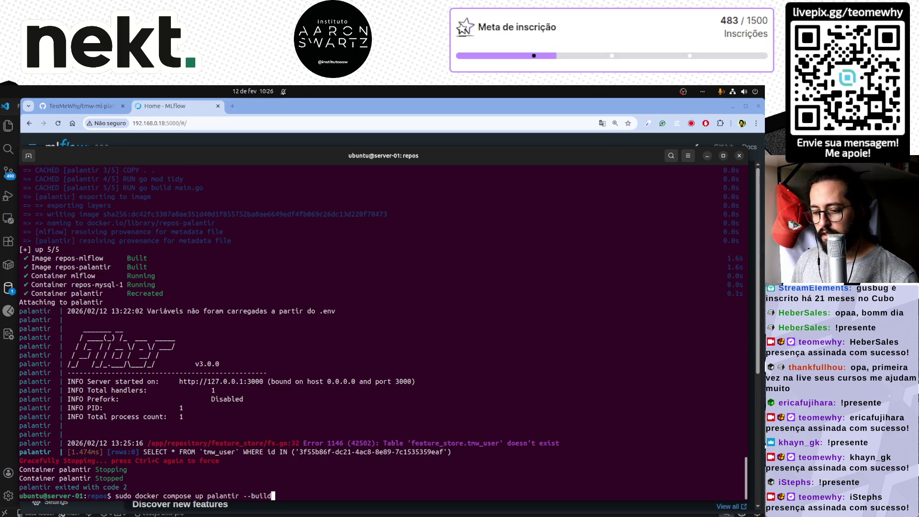
type("d")
key("Return")
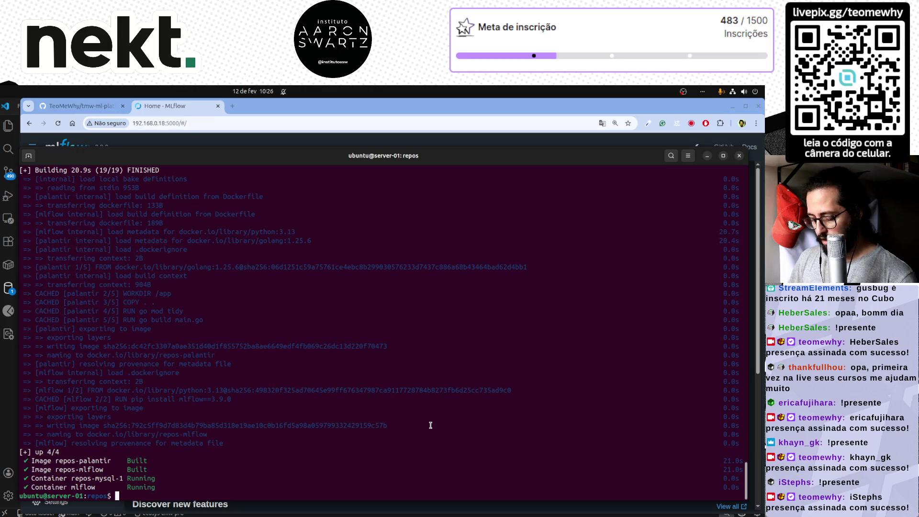
type("nano ")
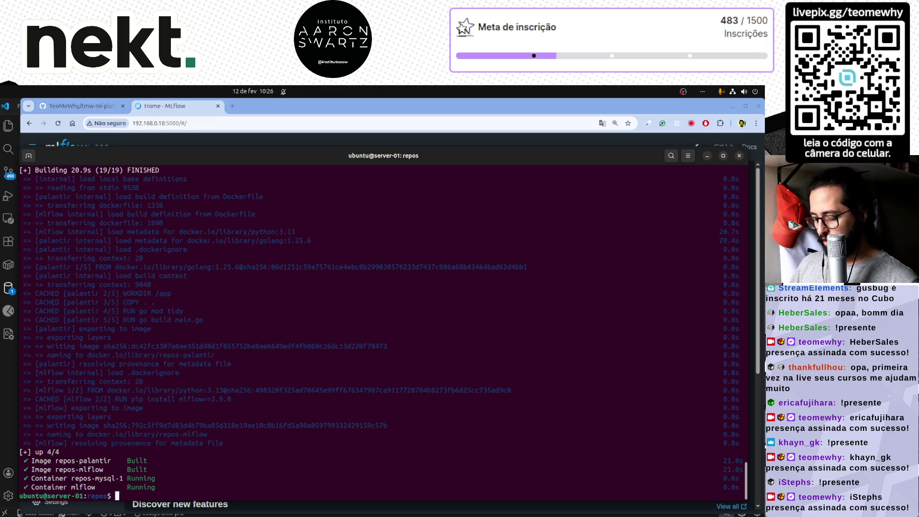
type("docker-compose.yml")
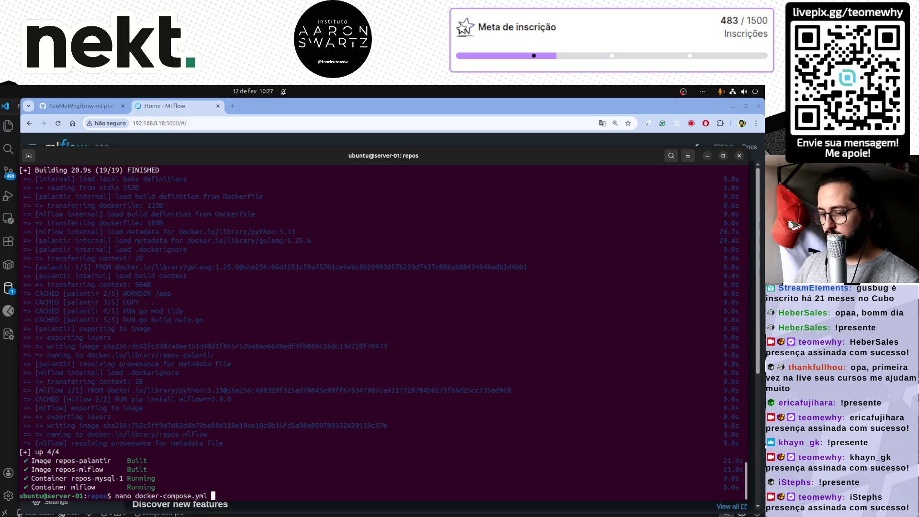
- Add 'restart: always' under the palantir service in docker-compose.yml with nano
key("Return")
key("Down")
key("Down")
key("Down")
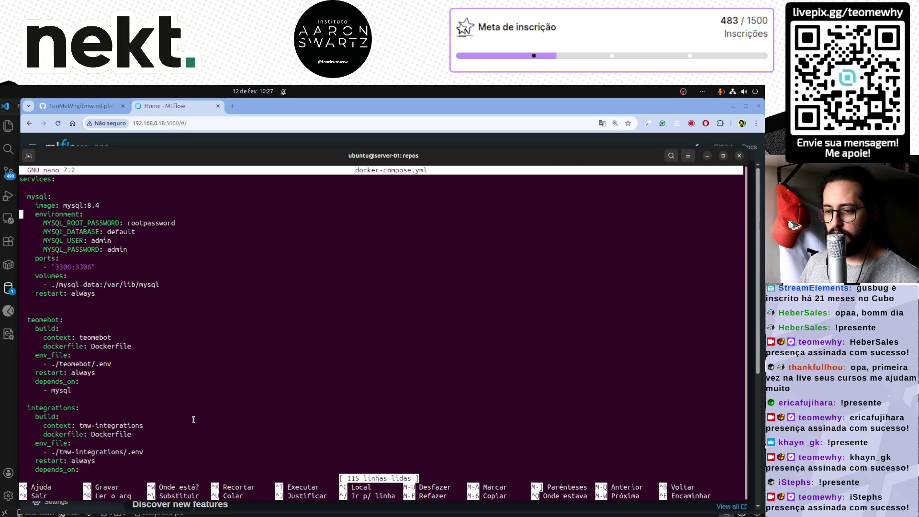
key("Down")
key("Down")
key("Down")
triple_click(103, 372)
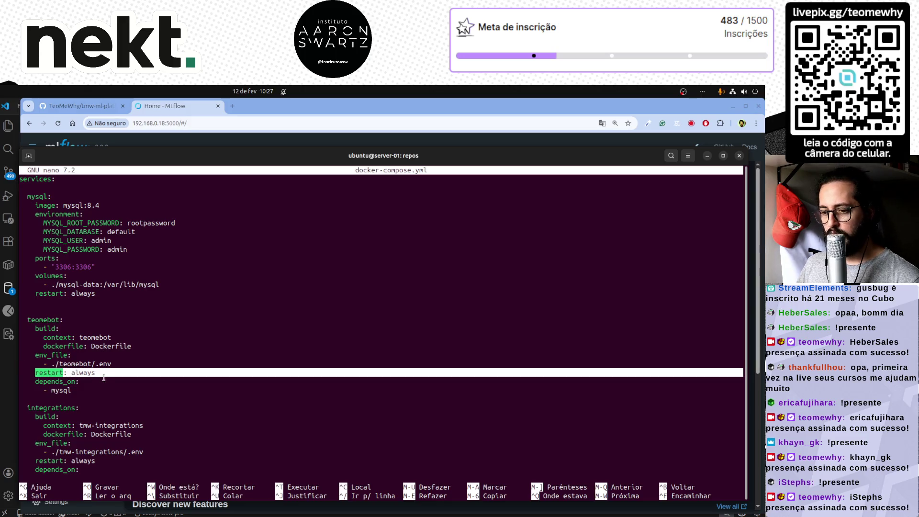
scroll(103, 378, "down", 10)
scroll(104, 377, "down", 8)
scroll(104, 379, "down", 7)
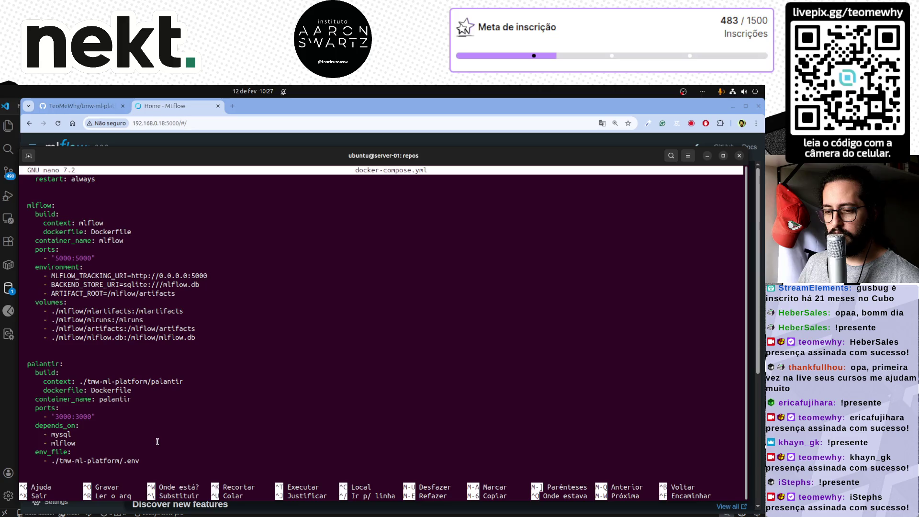
key("ctrl+shift+v")
key("ctrl+shift+v")
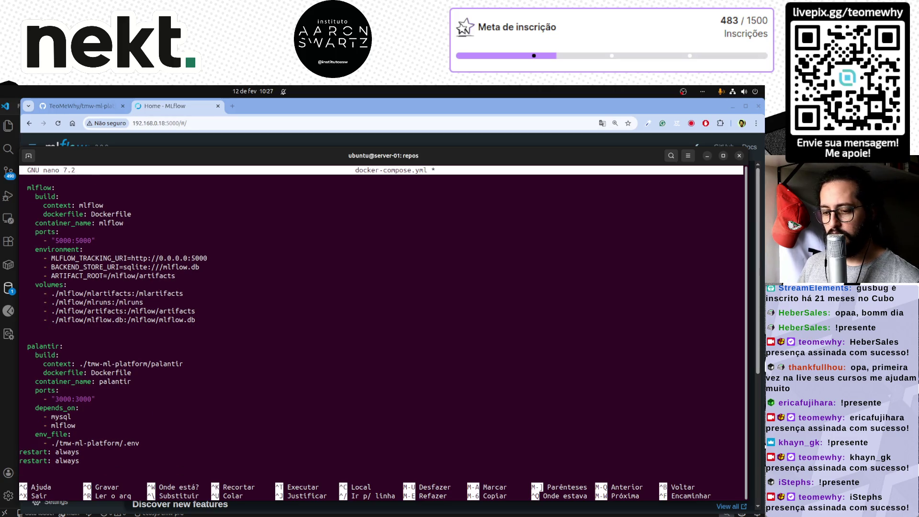
key("ctrl+k")
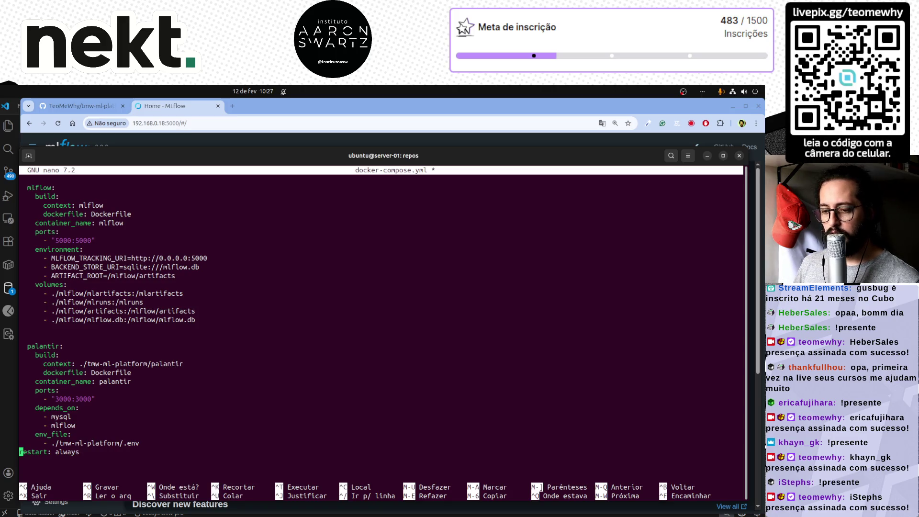
key("Home")
- Save docker-compose.yml under the same name and exit nano
key("Up")
key("Up")
key("Up")
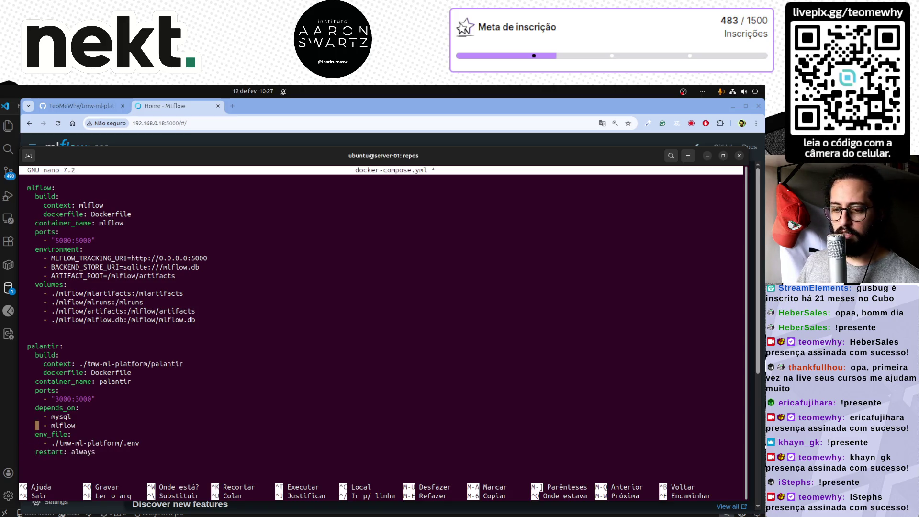
key("Up")
key("Up")
key("Up")
key("Up")
key("ctrl+o")
key("Return")
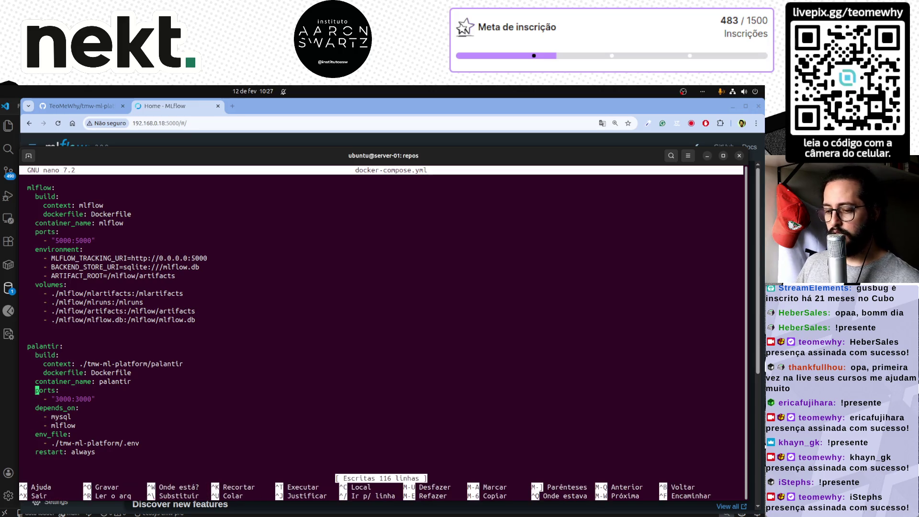
key("ctrl+x")
- Run docker compose up palantir --build -d, end the SSH session and switch to the GitHub repo page
key("Up")
key("Up")
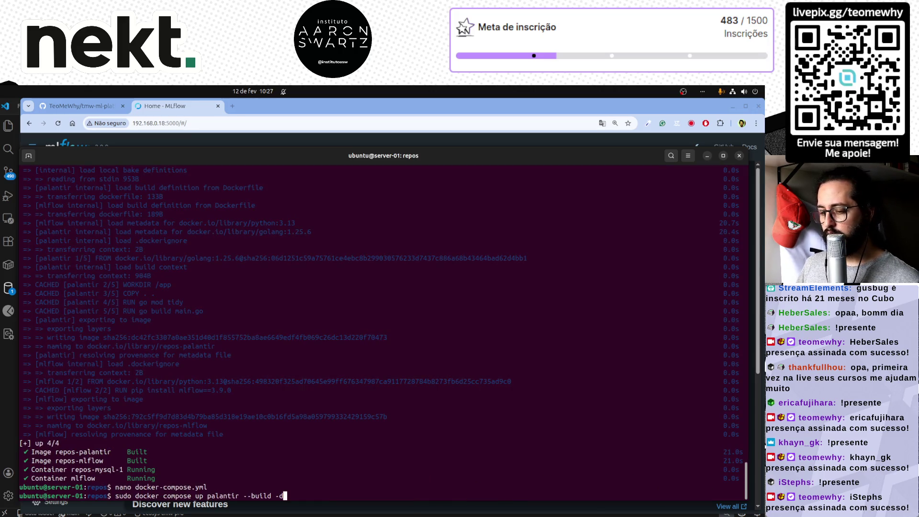
key("Return")
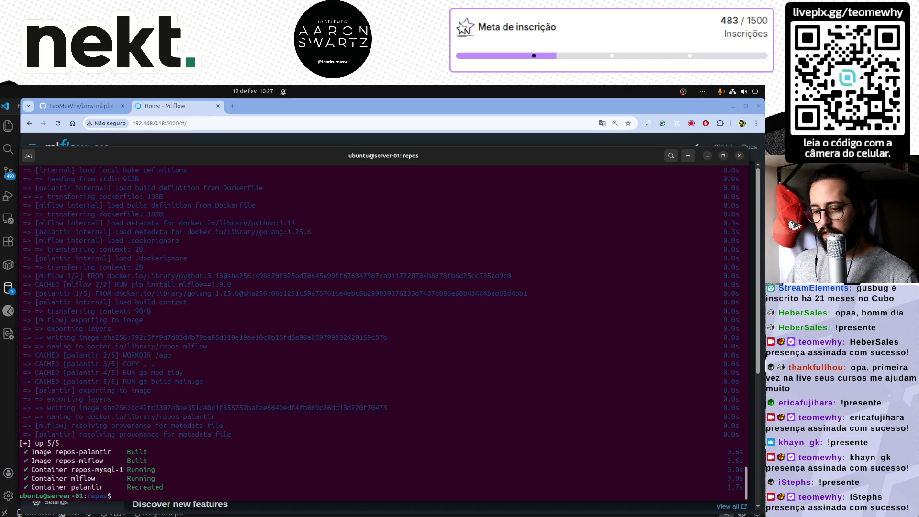
key("ctrl+d")
key("ctrl+d")
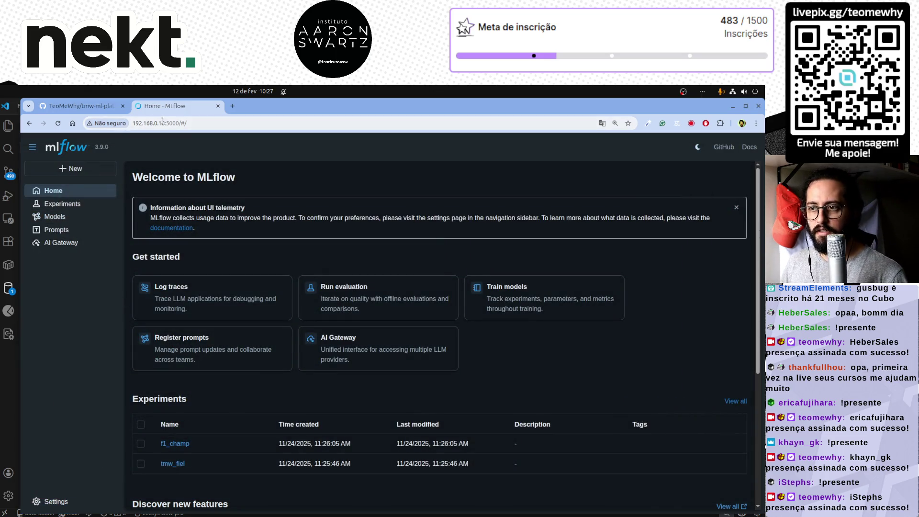
left_click(79, 106)
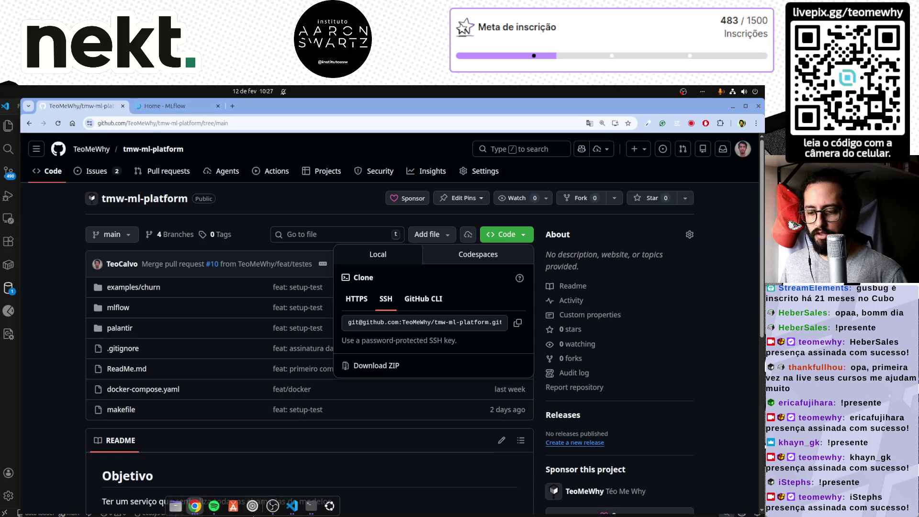
- Switch to the pml project window in VS Code and close the .env file
left_click(292, 506)
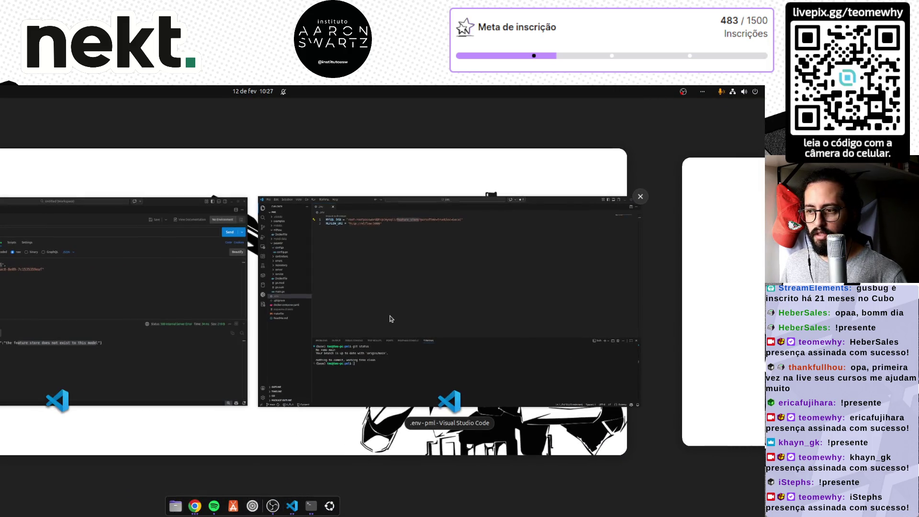
left_click(301, 302)
left_click(135, 121)
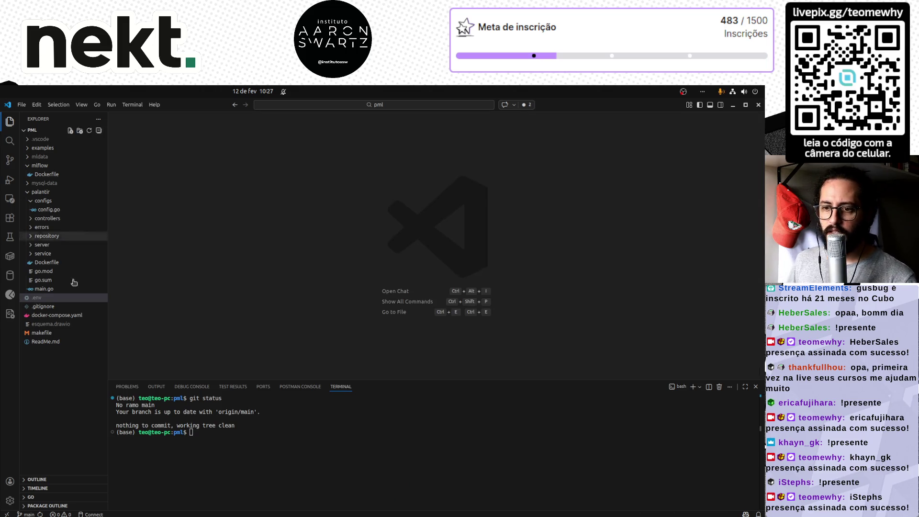
key("ctrl+equal")
key("ctrl+equal")
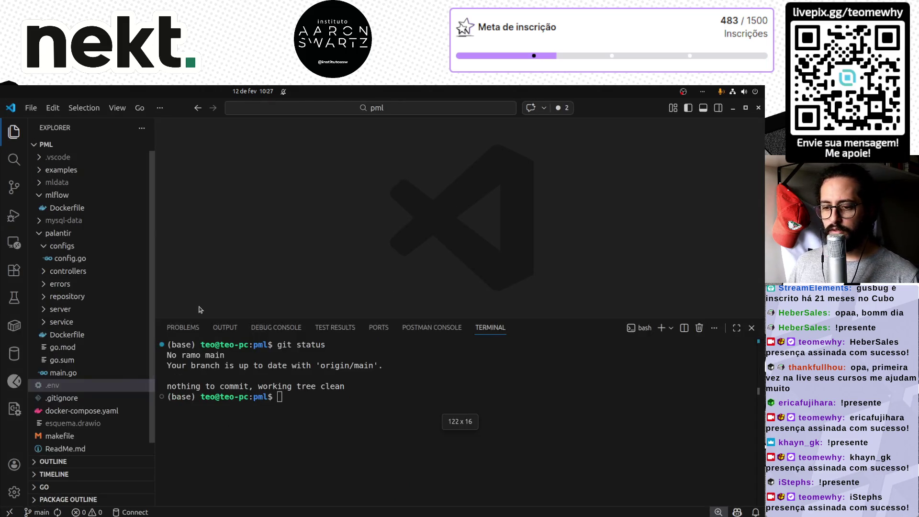
key("ctrl+minus")
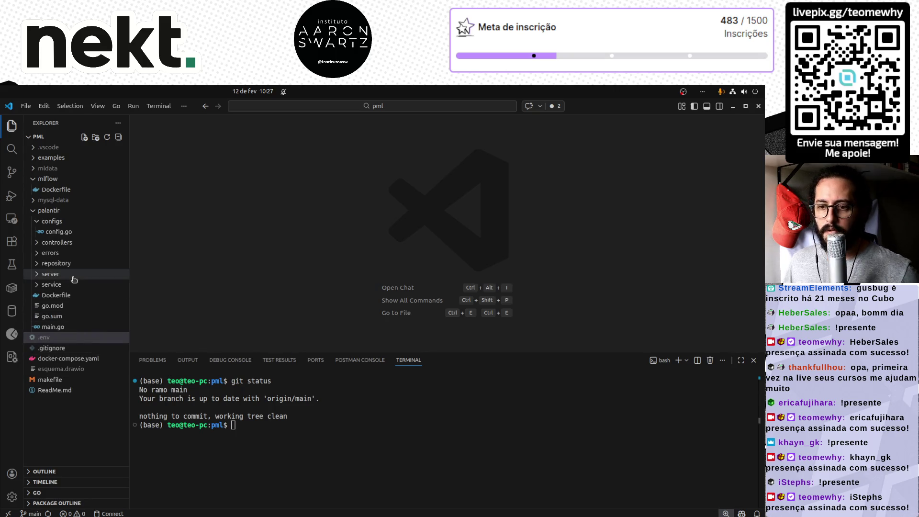
- Review the palantir Dockerfile's build steps and collapse the palantir, mlflow and mldata Explorer folders
left_click(75, 295)
left_click_drag(173, 272, 164, 146)
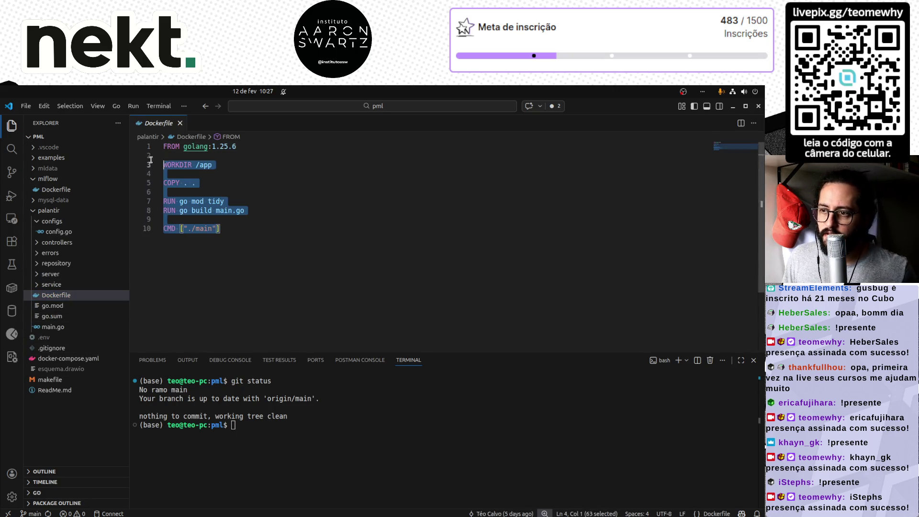
left_click(275, 277)
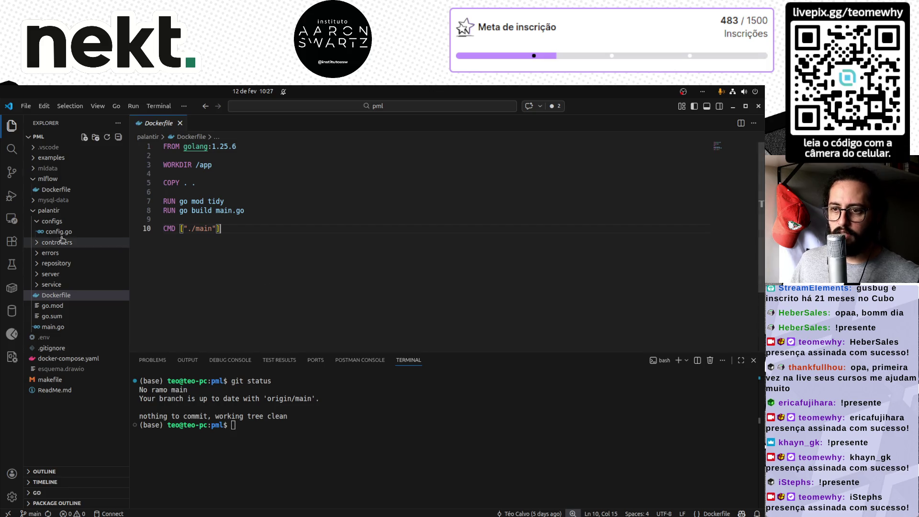
left_click(47, 210)
left_click(48, 179)
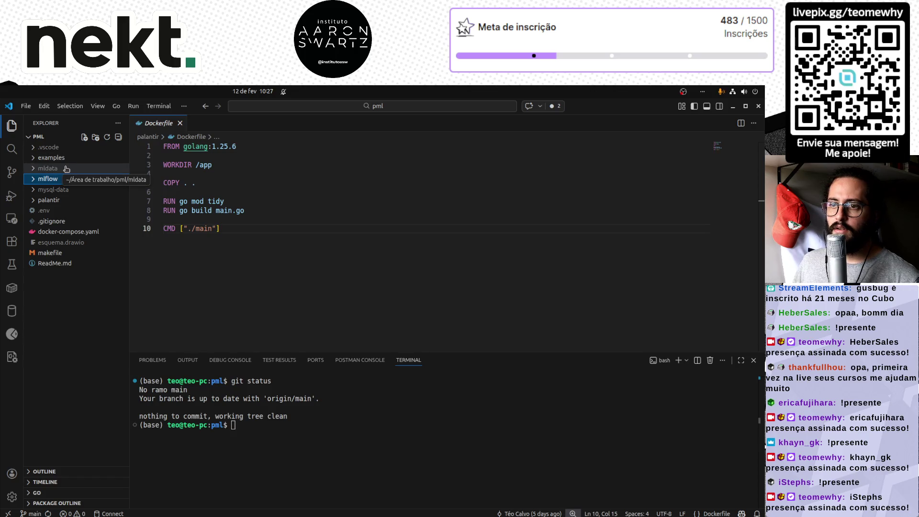
left_click(47, 168)
left_click(48, 169)
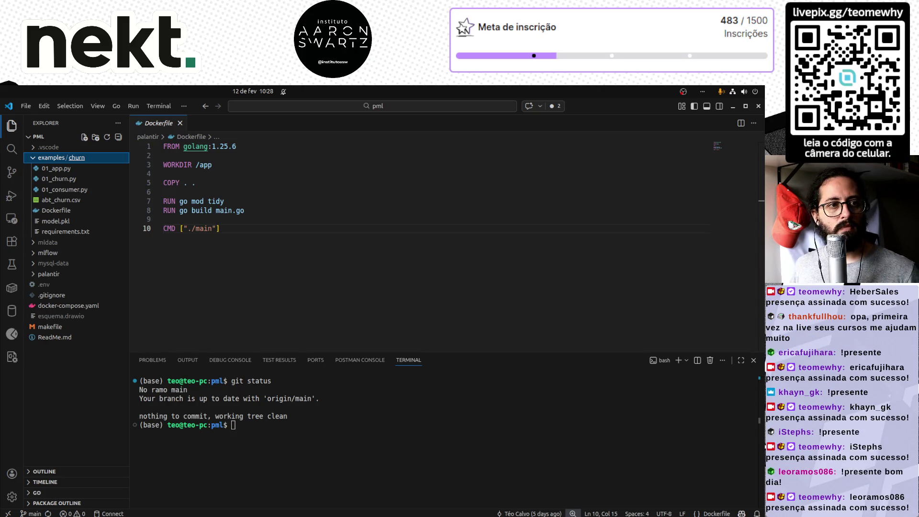
key("alt+Tab")
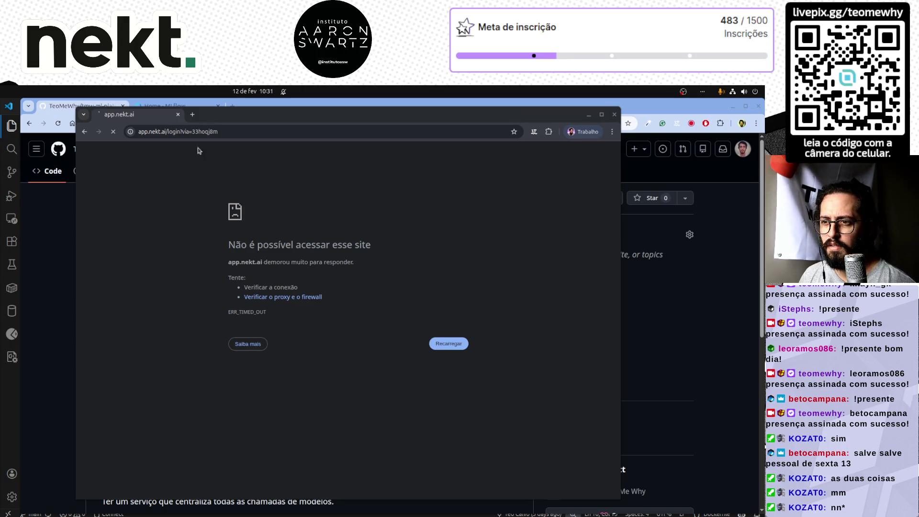
- Trim the address to app.nekt.ai and reload the stalled Nekt page
left_click(113, 132)
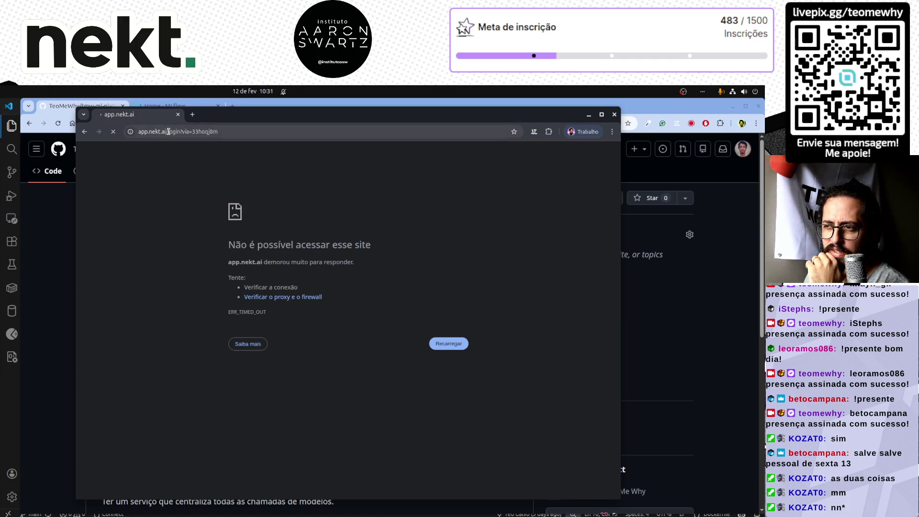
left_click_drag(168, 132, 267, 130)
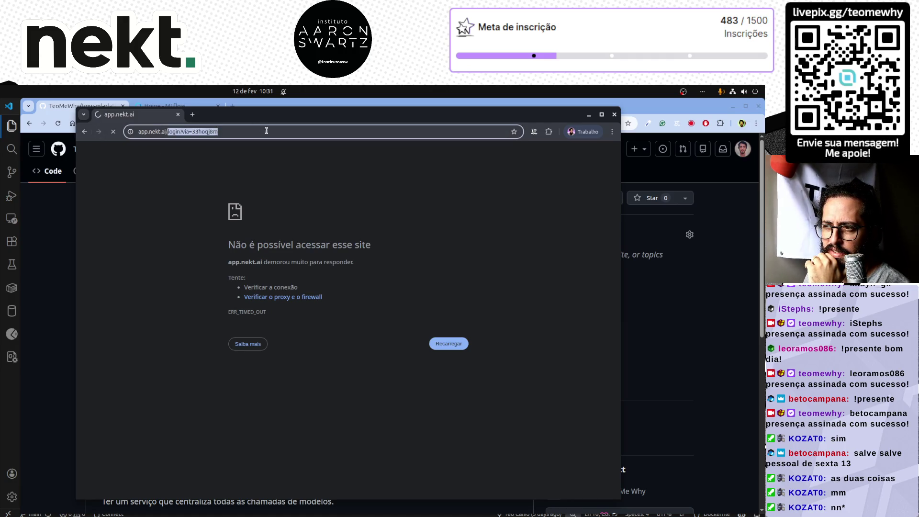
key("BackSpace")
key("Return")
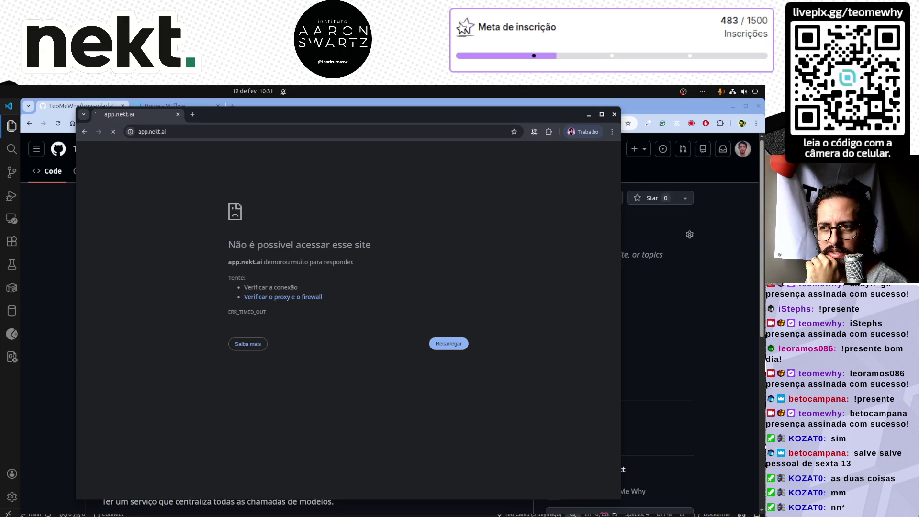
left_click(113, 131)
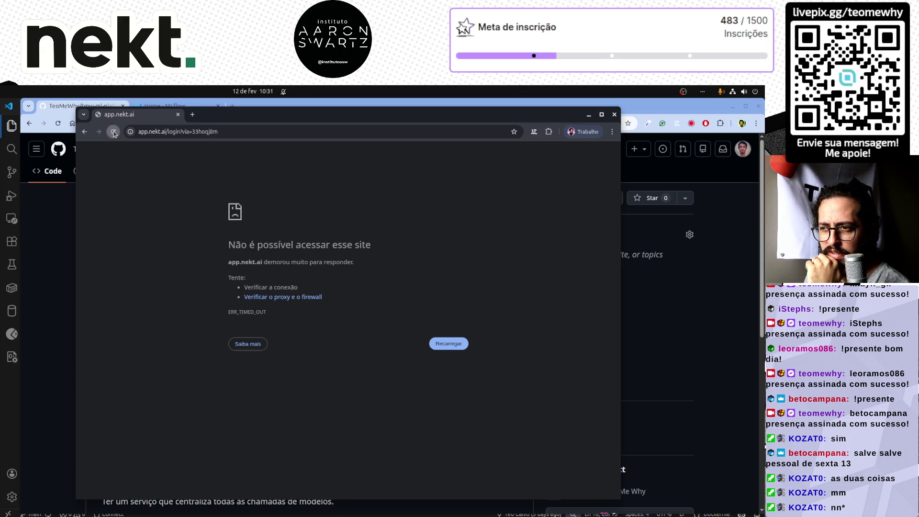
left_click(113, 131)
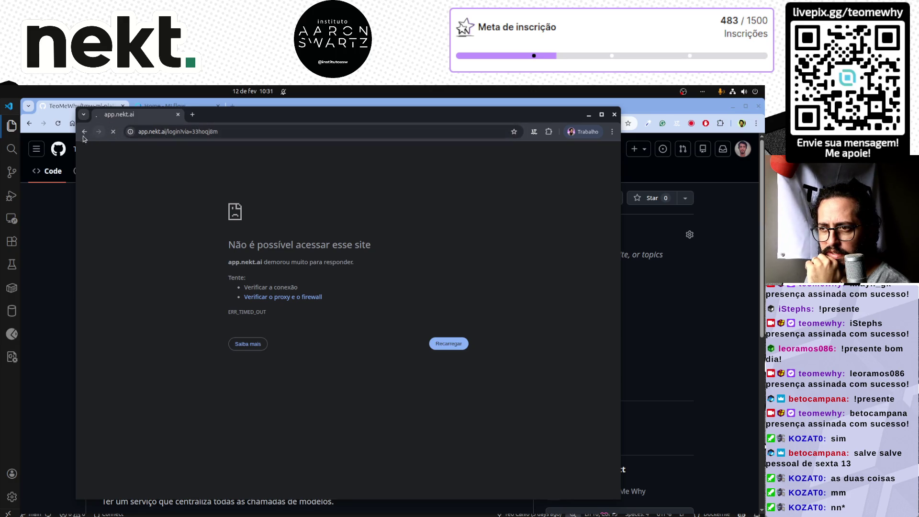
- Go back and load nekt.com without the via parameter to reach the workspace Overview
left_click(84, 134)
left_click_drag(196, 131, 268, 136)
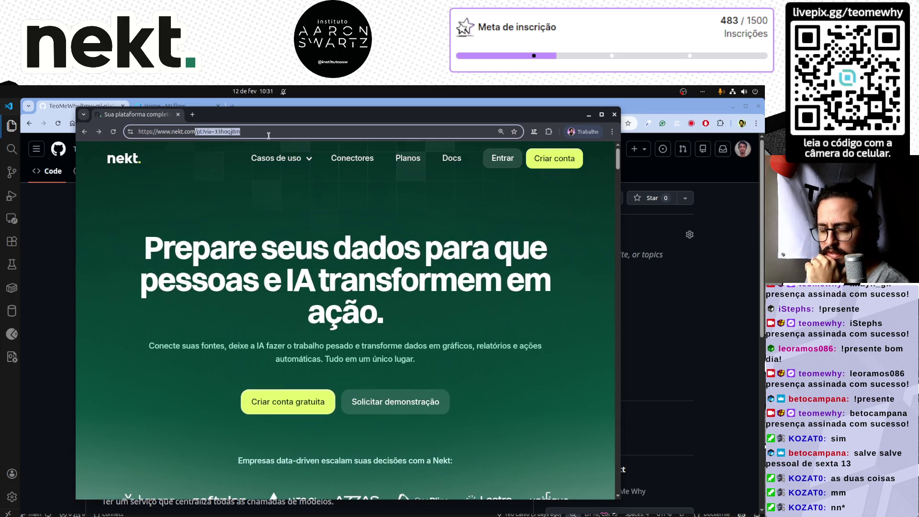
key("BackSpace")
key("Return")
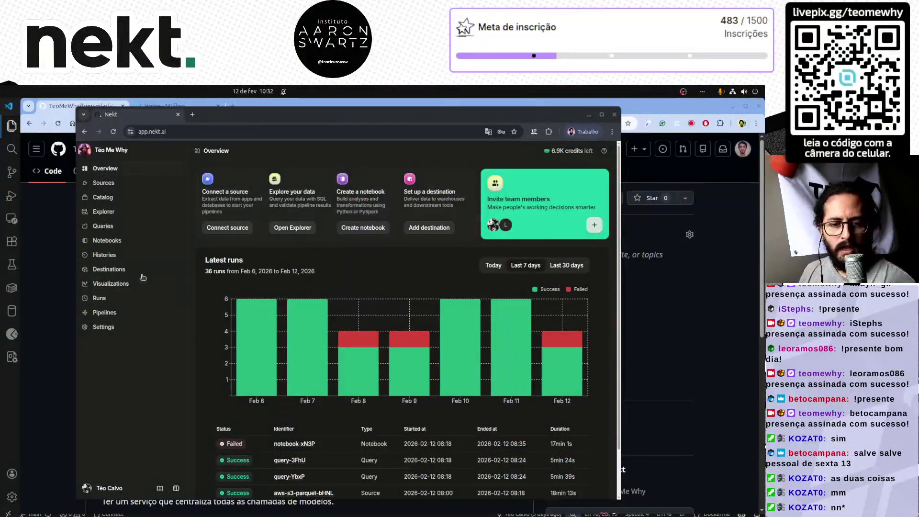
scroll(288, 359, "down", 1)
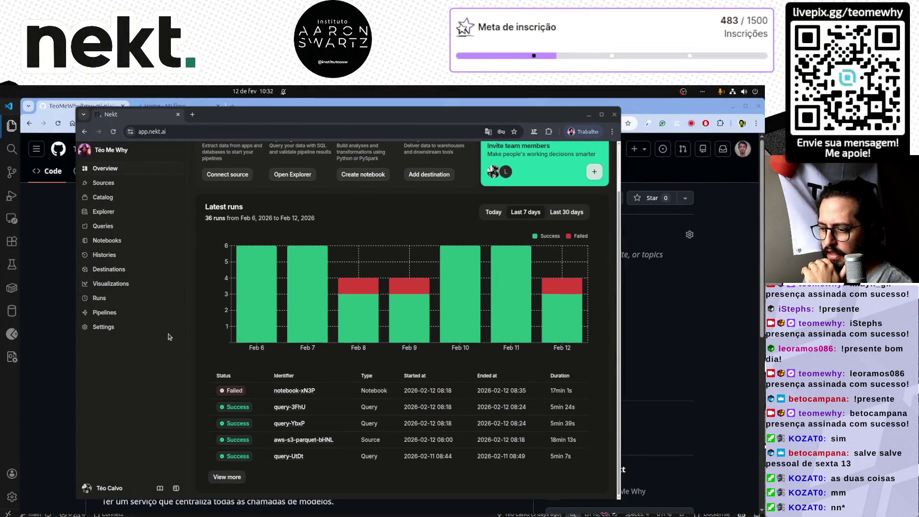
- Open the failed notebook-xN3P life-cycle notebook and view its Runs history
left_click(312, 391)
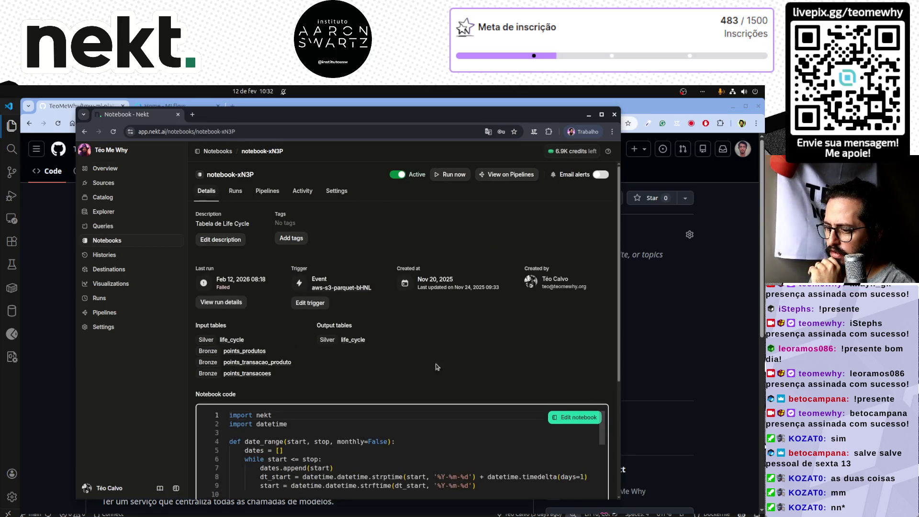
scroll(436, 367, "down", 3)
scroll(388, 367, "down", 3)
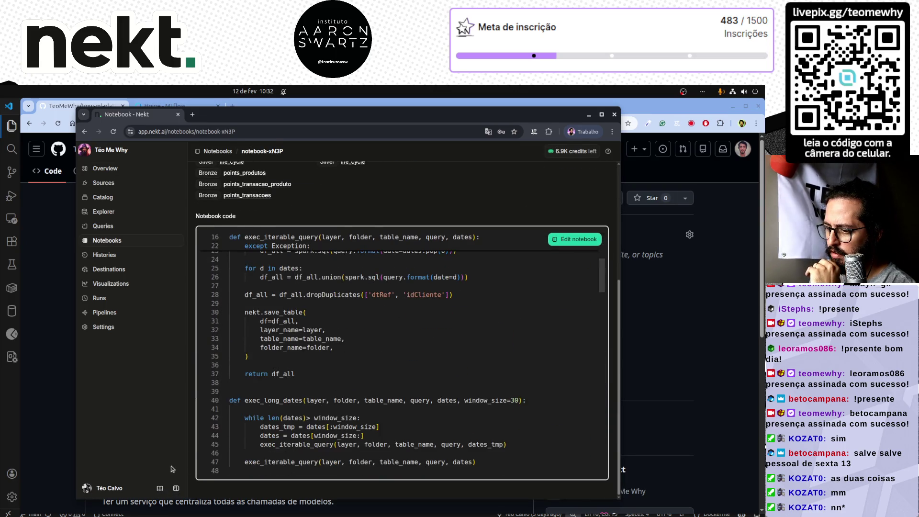
scroll(287, 463, "down", 4)
scroll(335, 470, "down", 4)
scroll(335, 469, "down", 4)
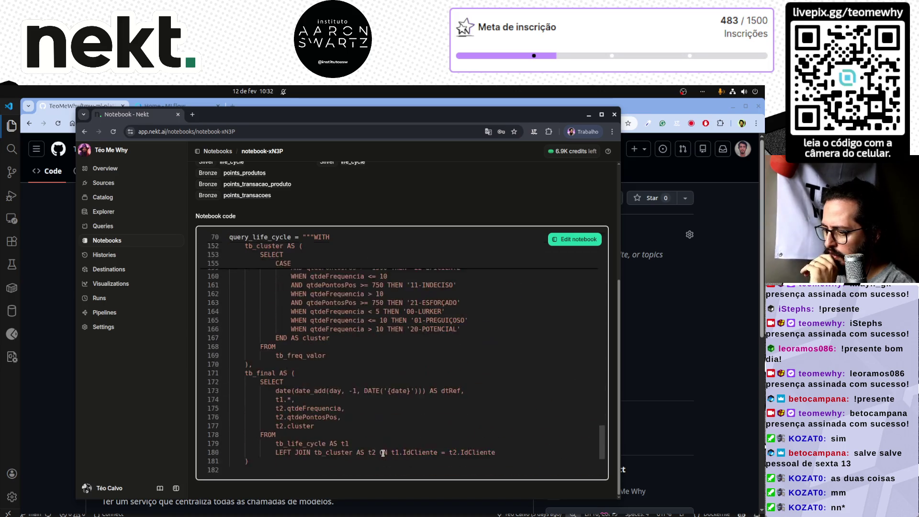
scroll(431, 478, "down", 4)
scroll(403, 359, "up", 2)
scroll(366, 208, "up", 3)
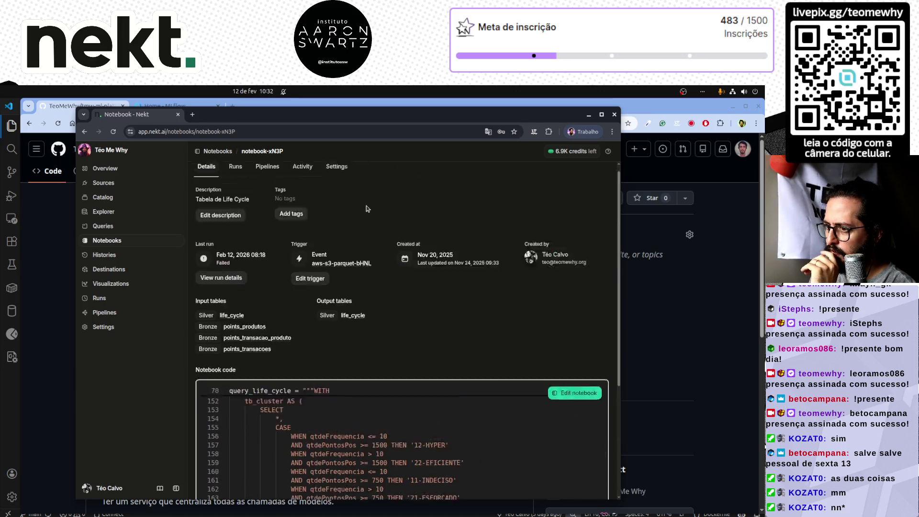
scroll(366, 208, "up", 1)
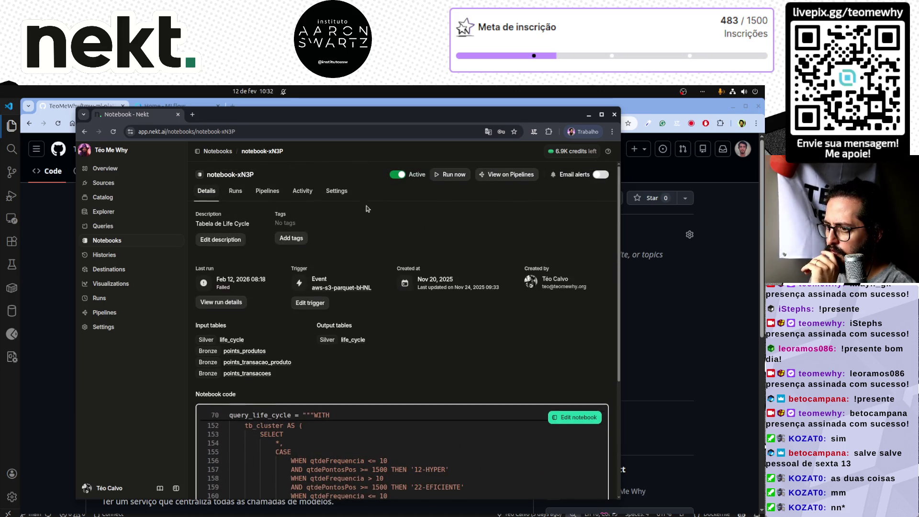
left_click(232, 192)
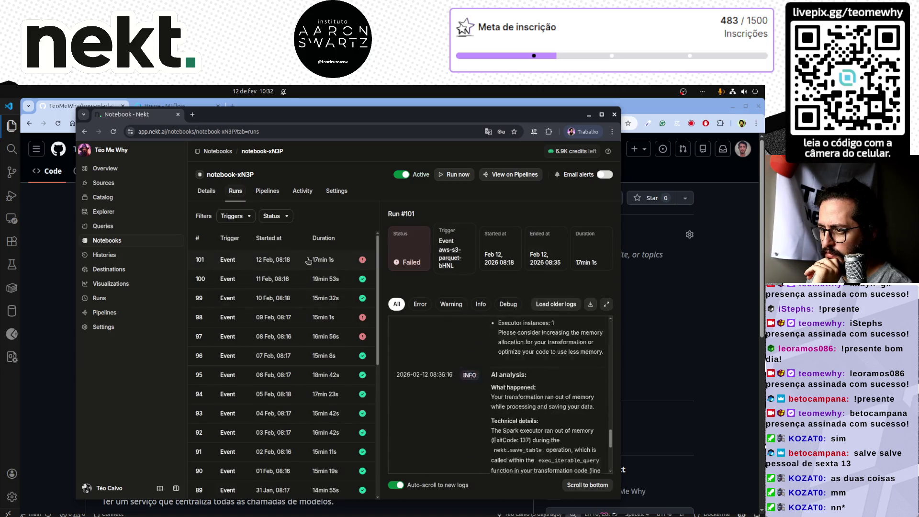
- Show run #101's logs in a widened window and mark the ExitCode 137 out-of-memory and 4G memory lines
left_click(298, 259)
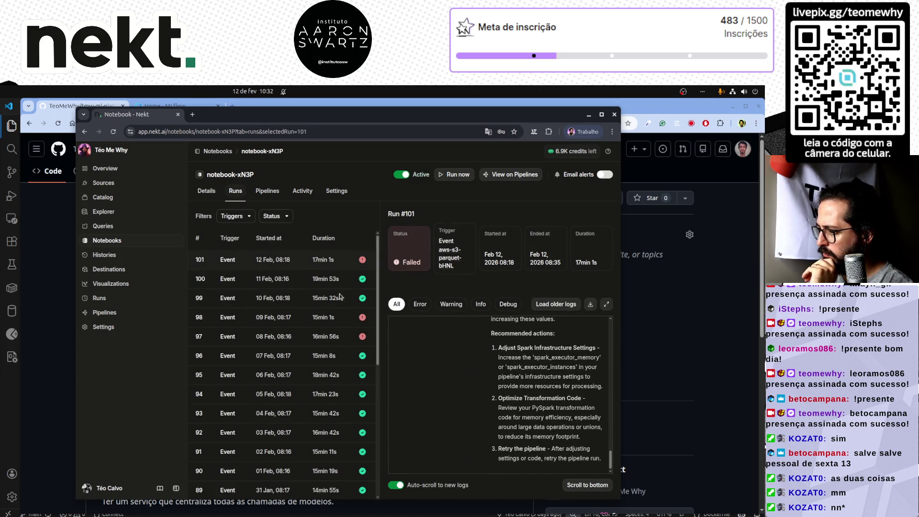
scroll(498, 369, "up", 5)
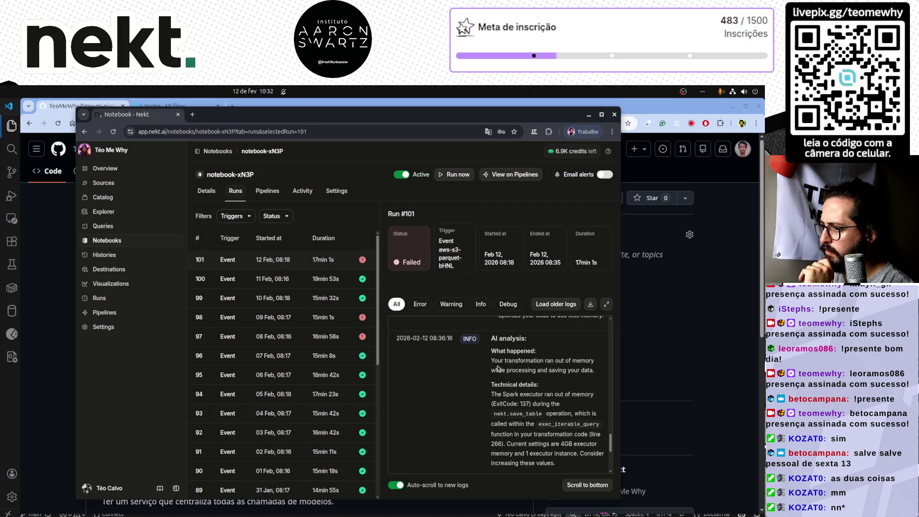
scroll(498, 368, "up", 2)
scroll(497, 367, "up", 3)
scroll(497, 365, "up", 2)
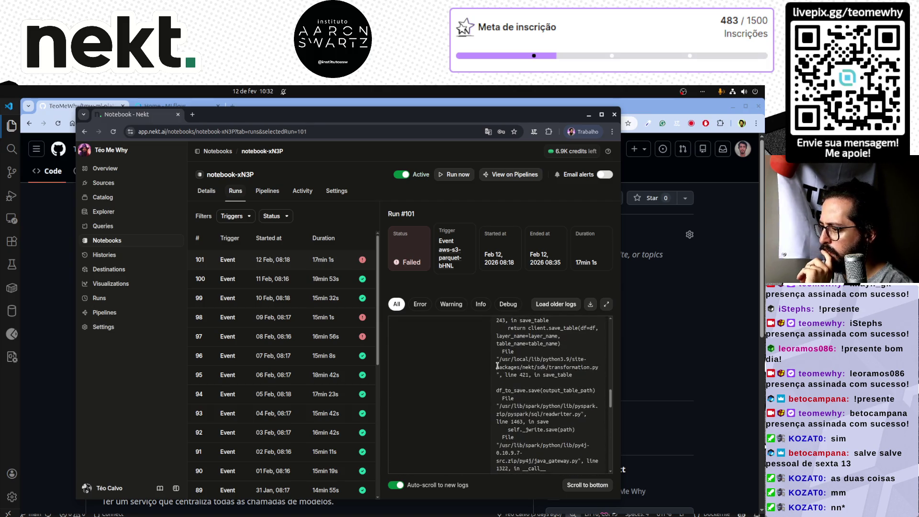
scroll(497, 366, "up", 5)
scroll(497, 366, "up", 2)
scroll(497, 365, "up", 1)
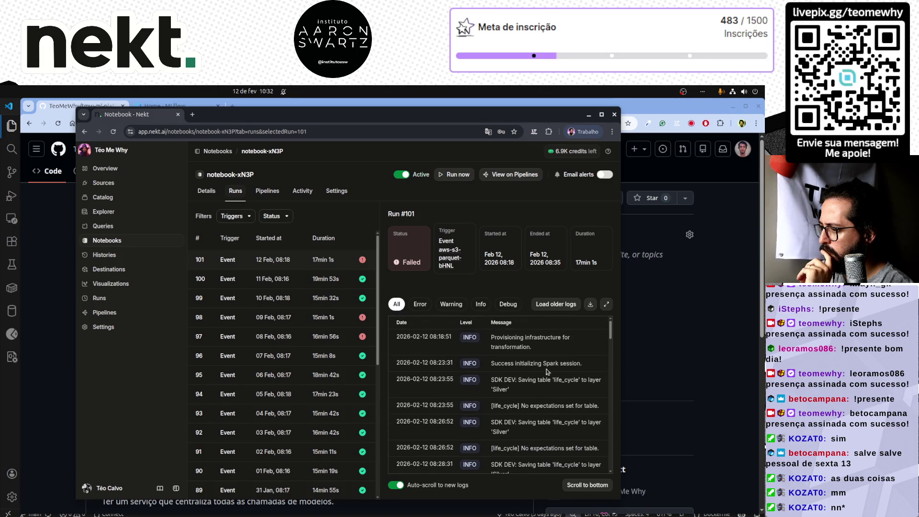
left_click_drag(624, 390, 760, 391)
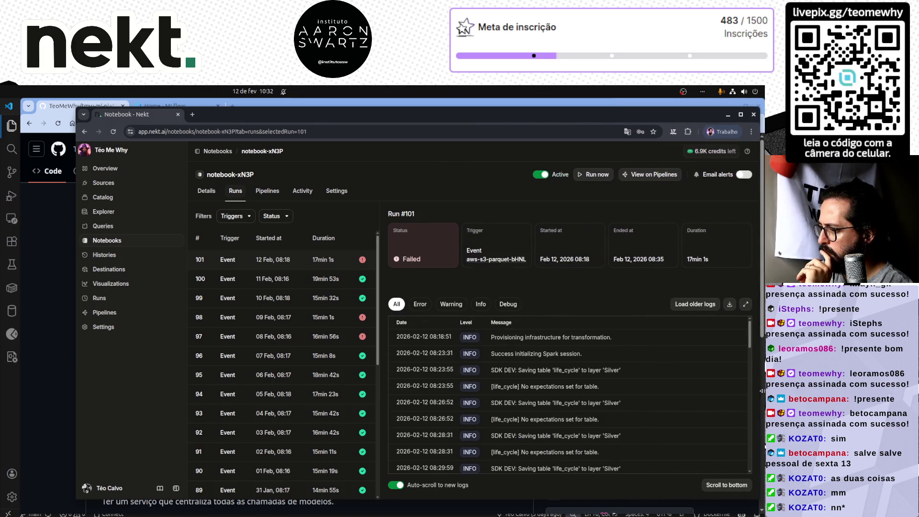
scroll(615, 393, "down", 2)
scroll(616, 393, "down", 3)
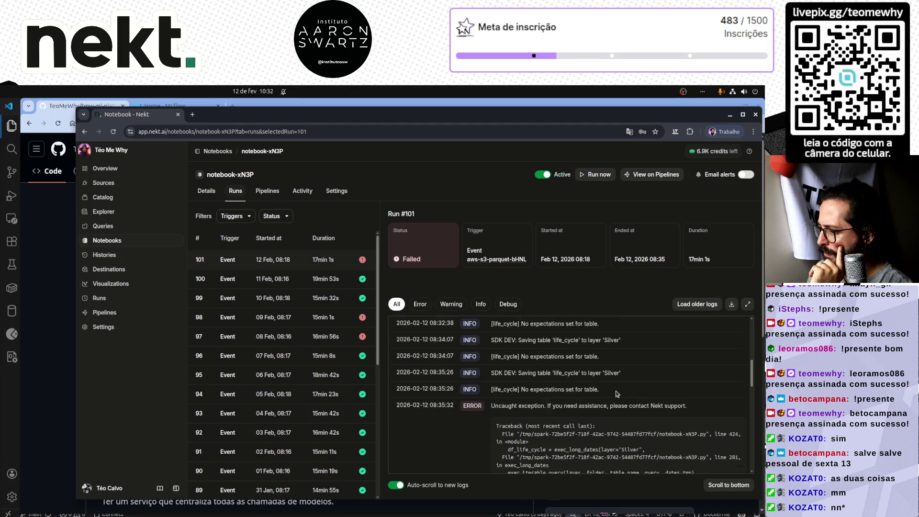
scroll(616, 394, "down", 2)
scroll(615, 394, "up", 2)
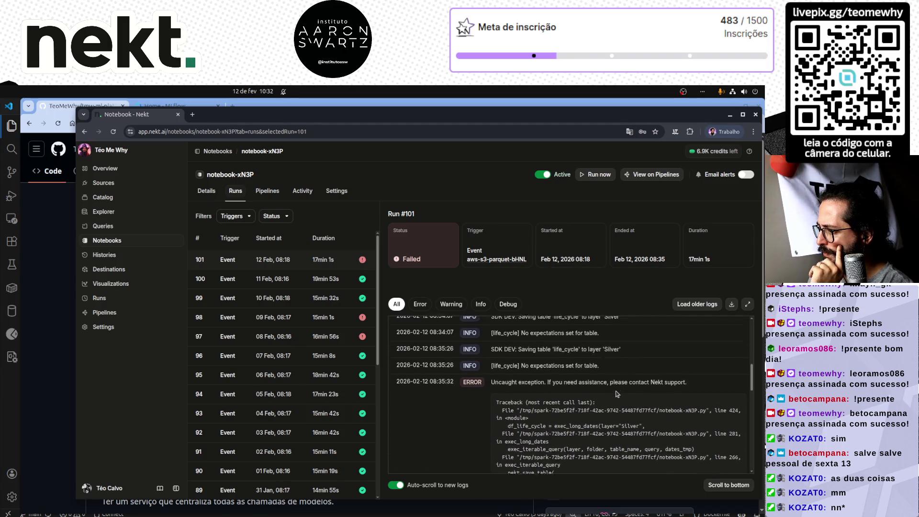
scroll(616, 393, "up", 1)
scroll(421, 423, "down", 2)
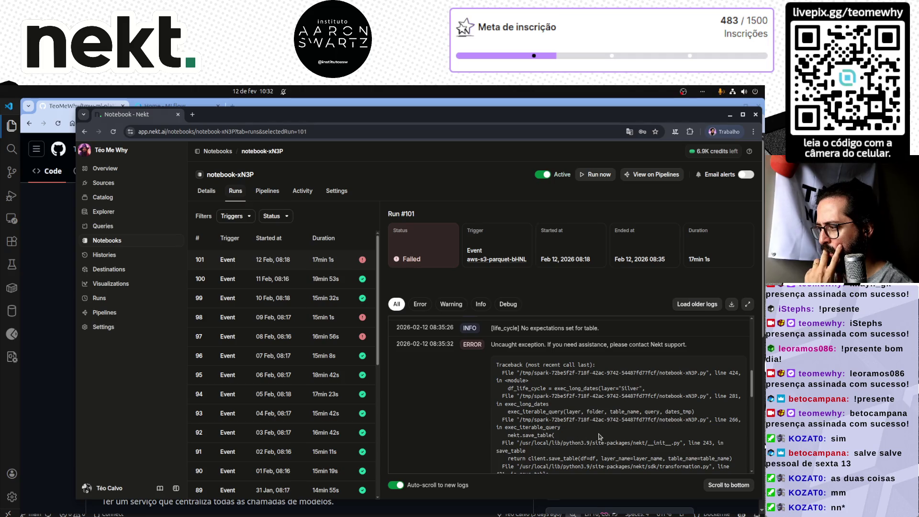
scroll(640, 427, "down", 4)
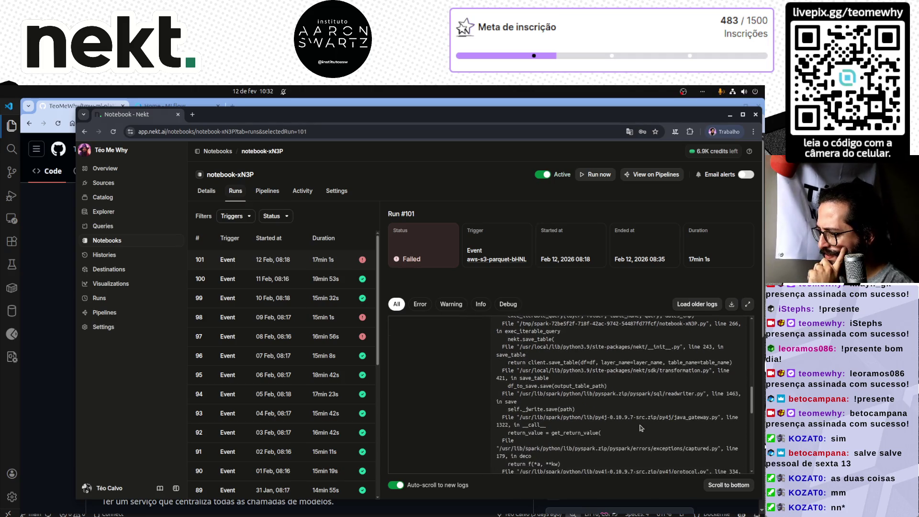
scroll(640, 428, "down", 4)
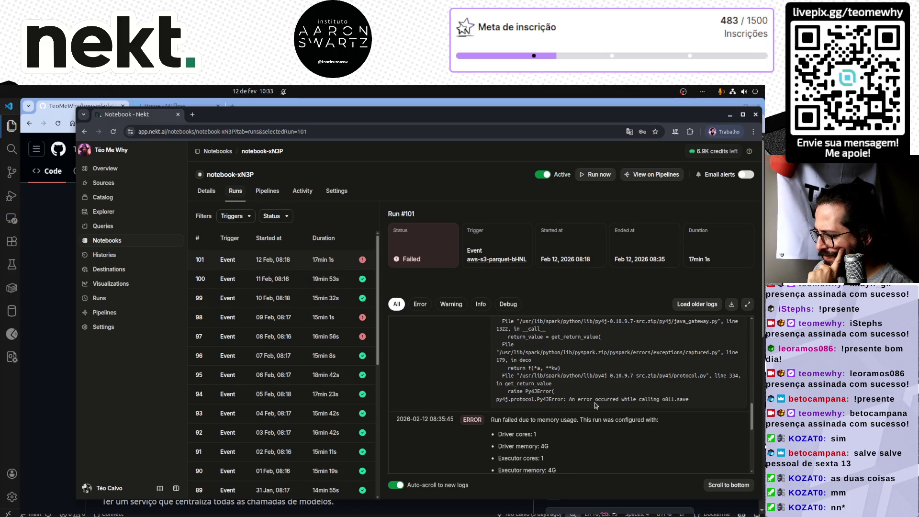
scroll(569, 397, "down", 4)
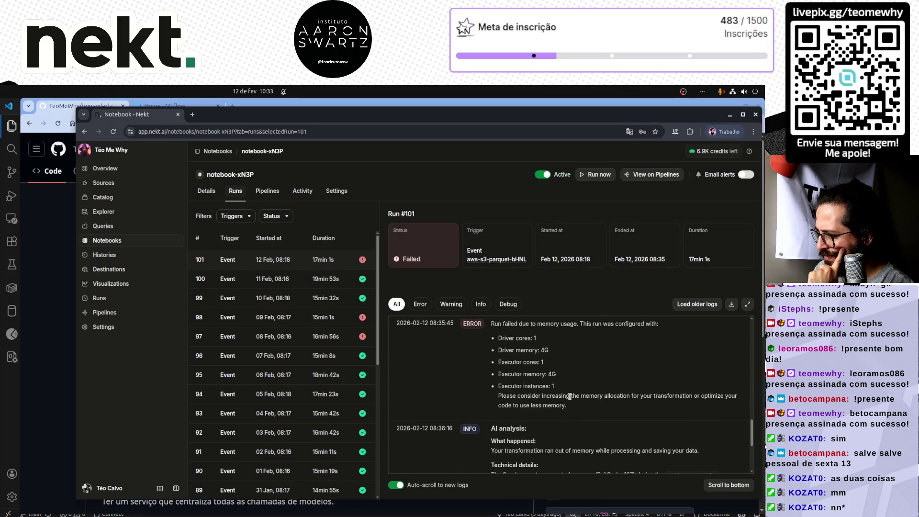
left_click_drag(519, 324, 629, 325)
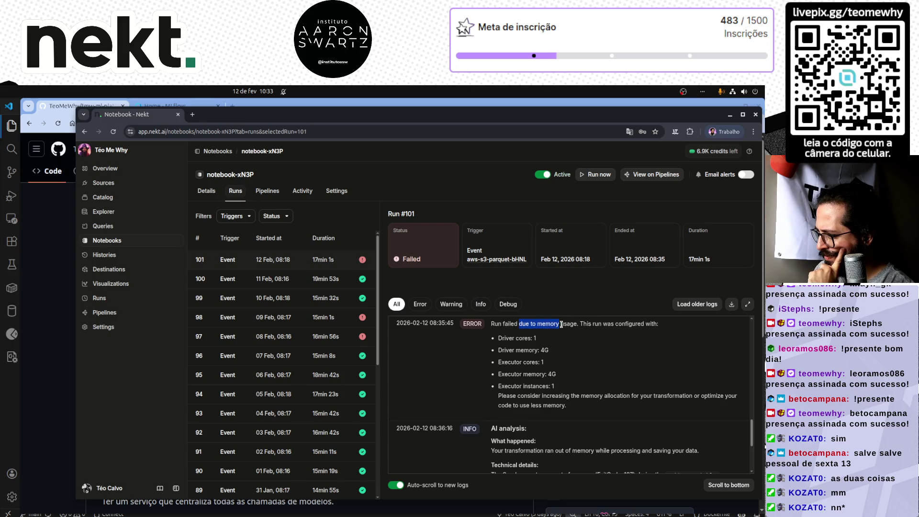
triple_click(512, 351)
double_click(534, 374)
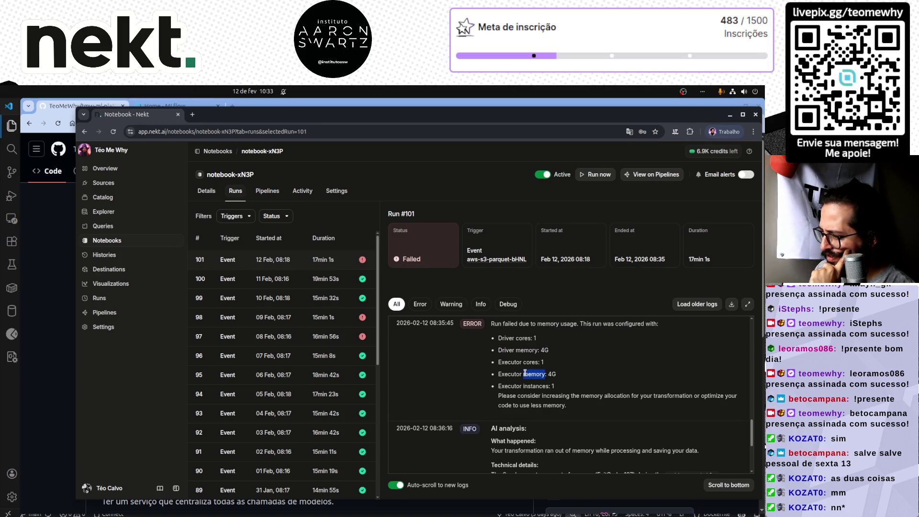
scroll(534, 374, "down", 2)
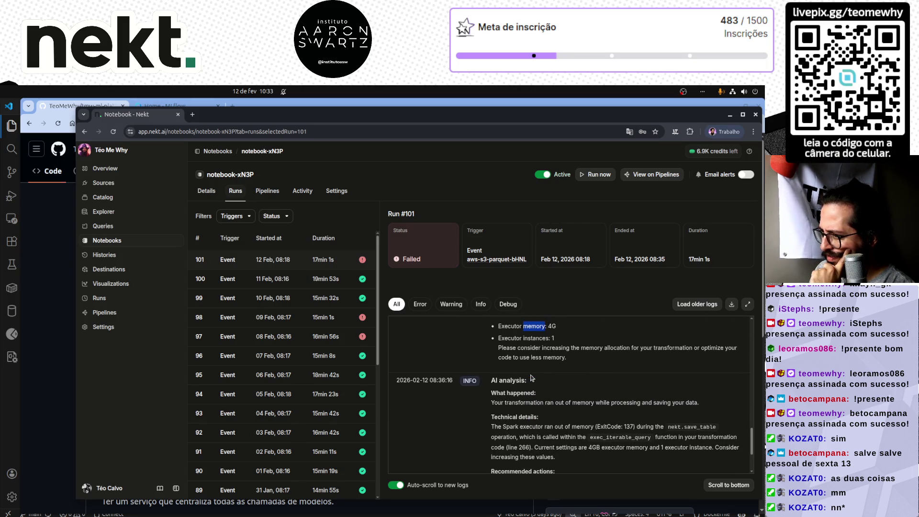
left_click(205, 191)
scroll(464, 288, "down", 5)
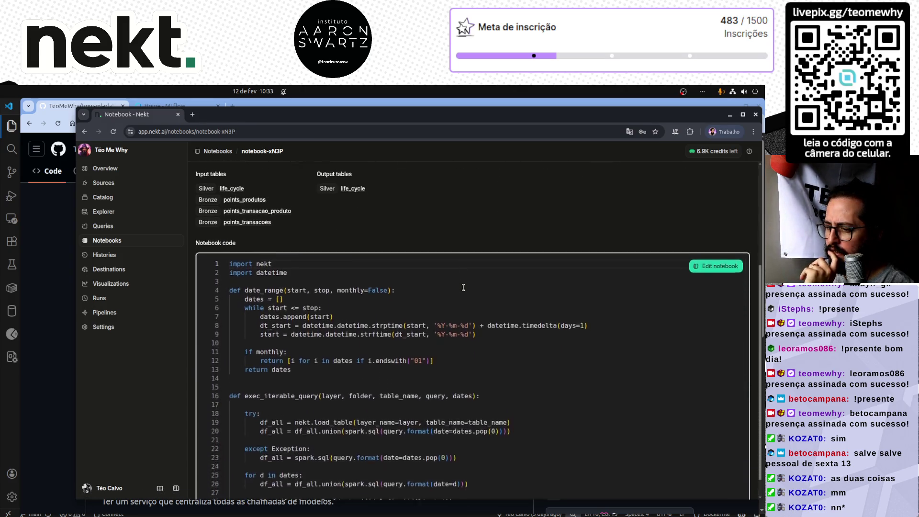
scroll(399, 336, "down", 2)
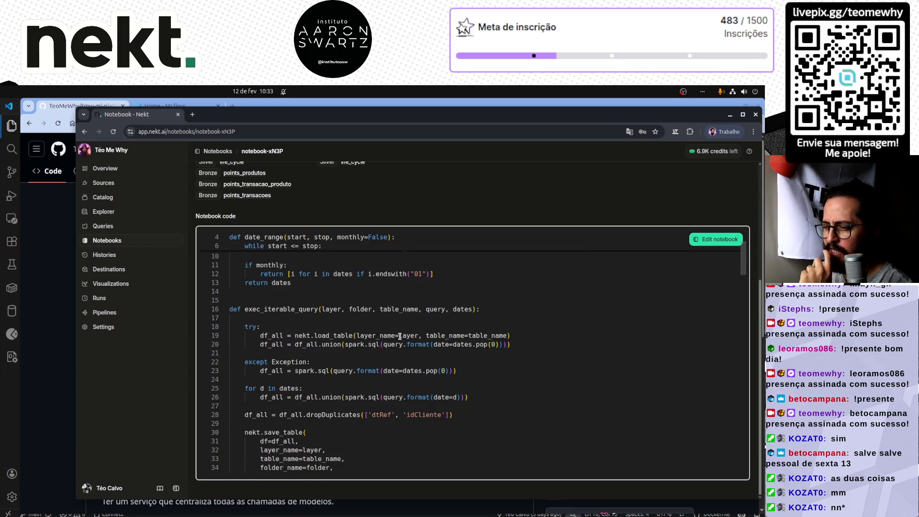
scroll(399, 336, "down", 2)
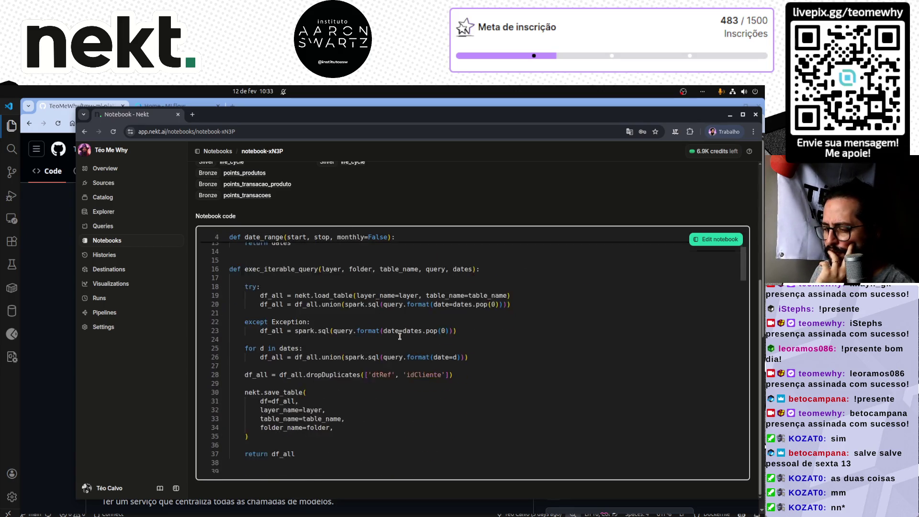
scroll(399, 337, "up", 1)
scroll(400, 336, "up", 1)
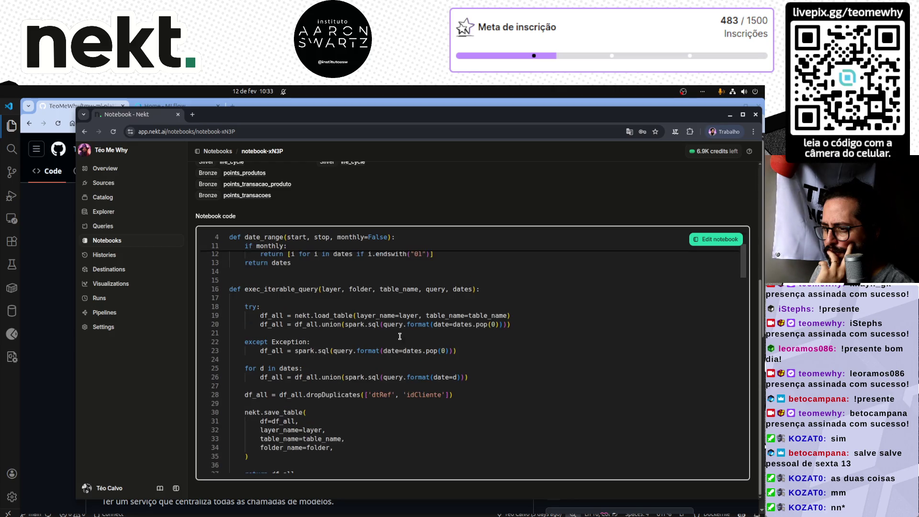
scroll(400, 336, "down", 2)
scroll(400, 336, "down", 7)
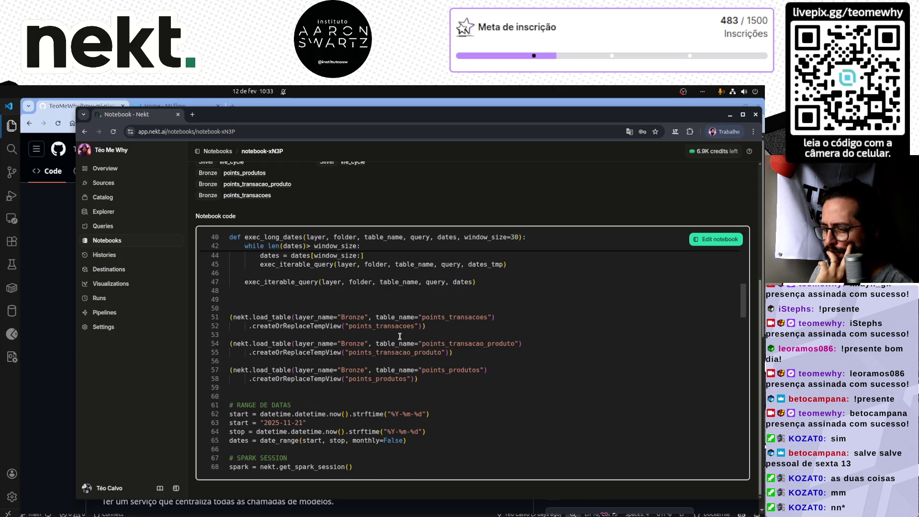
scroll(399, 336, "down", 1)
scroll(399, 336, "down", 3)
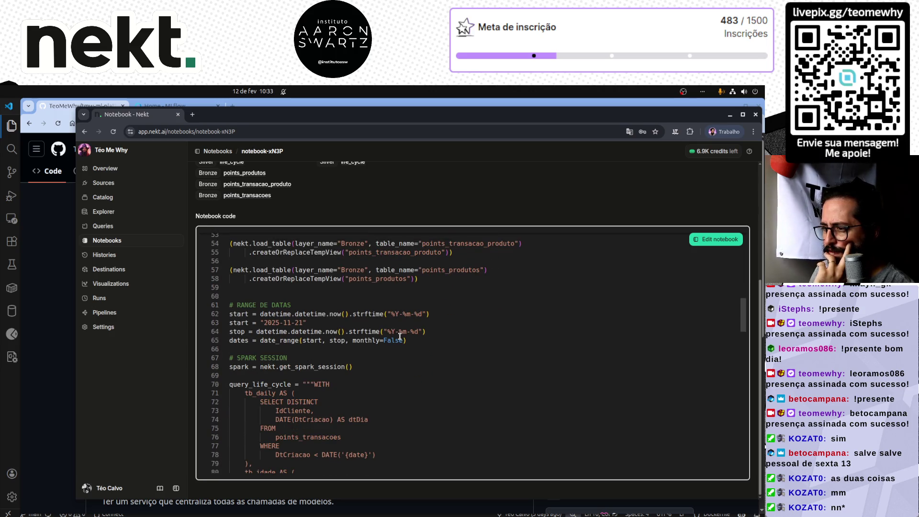
scroll(399, 335, "up", 1)
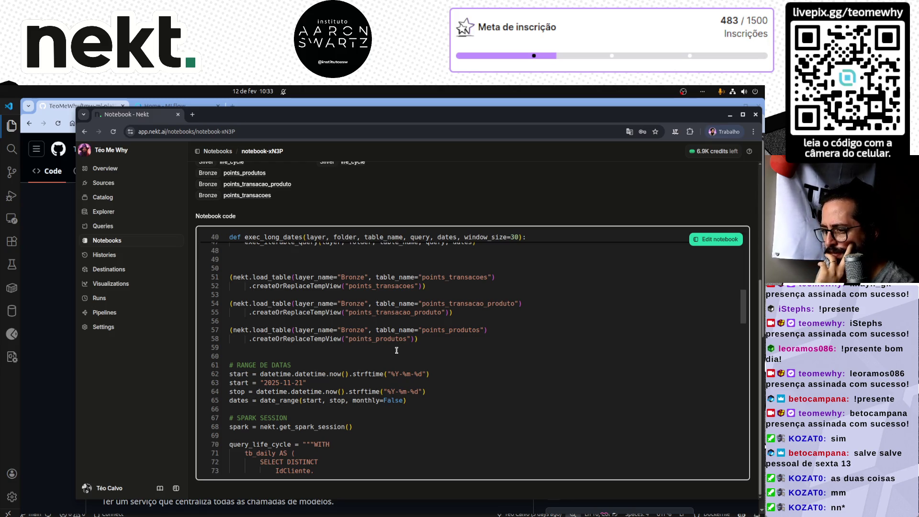
scroll(397, 351, "down", 2)
scroll(375, 346, "down", 1)
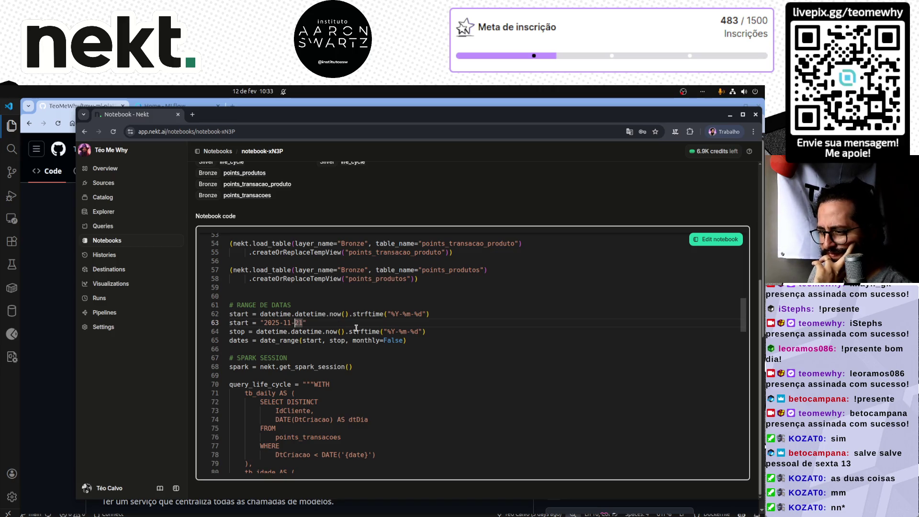
scroll(356, 329, "down", 3)
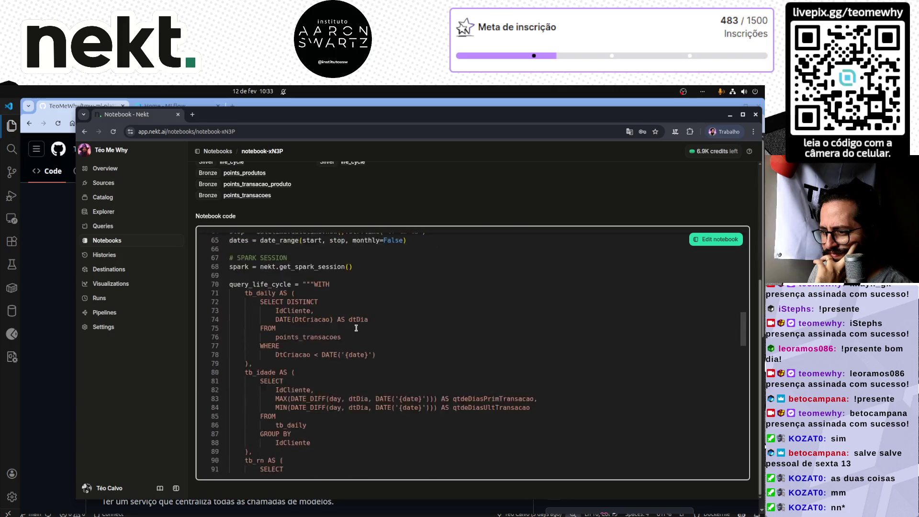
scroll(355, 328, "down", 2)
scroll(356, 329, "down", 3)
scroll(355, 329, "down", 5)
scroll(355, 328, "down", 5)
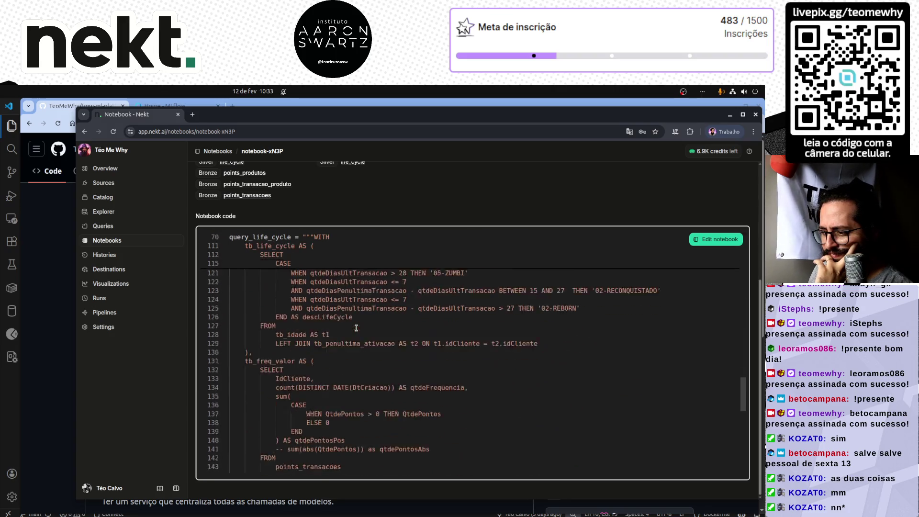
scroll(355, 328, "down", 5)
scroll(355, 328, "down", 5)
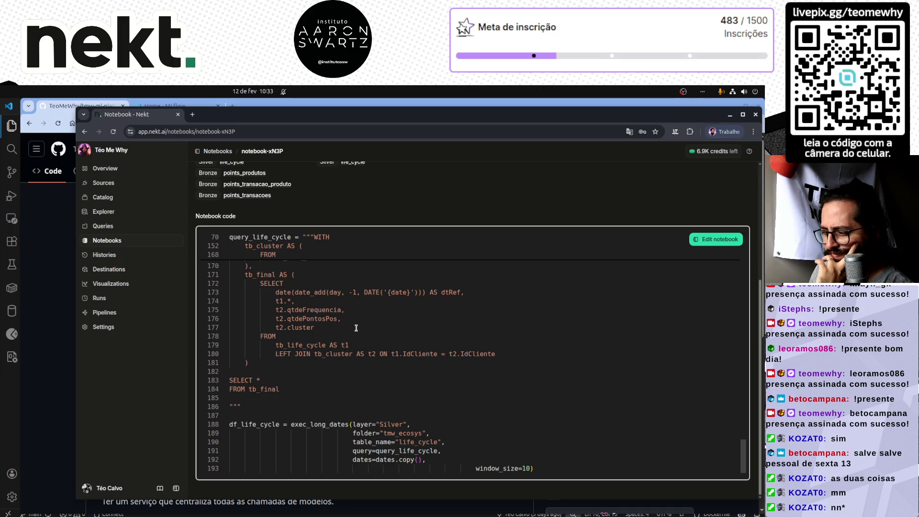
left_click(471, 468)
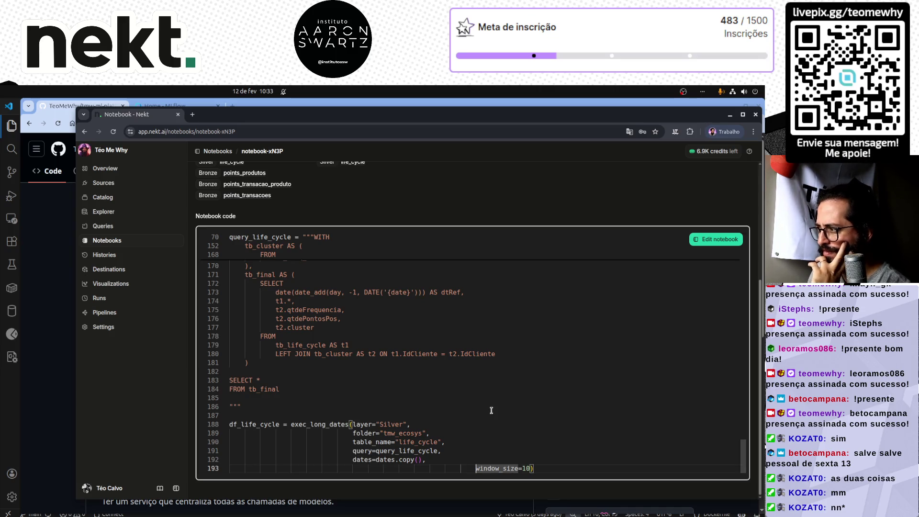
left_click(709, 240)
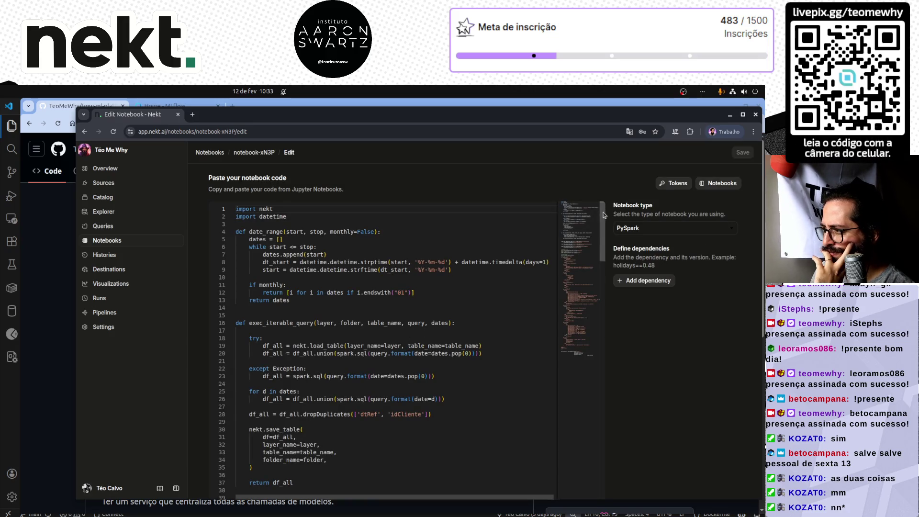
scroll(601, 259, "down", 5)
scroll(602, 275, "down", 1)
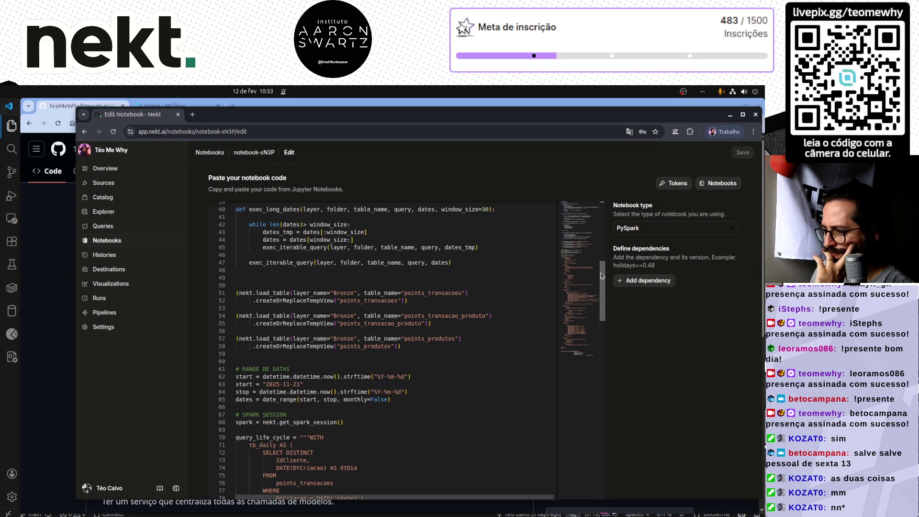
scroll(601, 277, "down", 1)
scroll(601, 278, "down", 1)
scroll(600, 282, "down", 1)
scroll(600, 285, "down", 1)
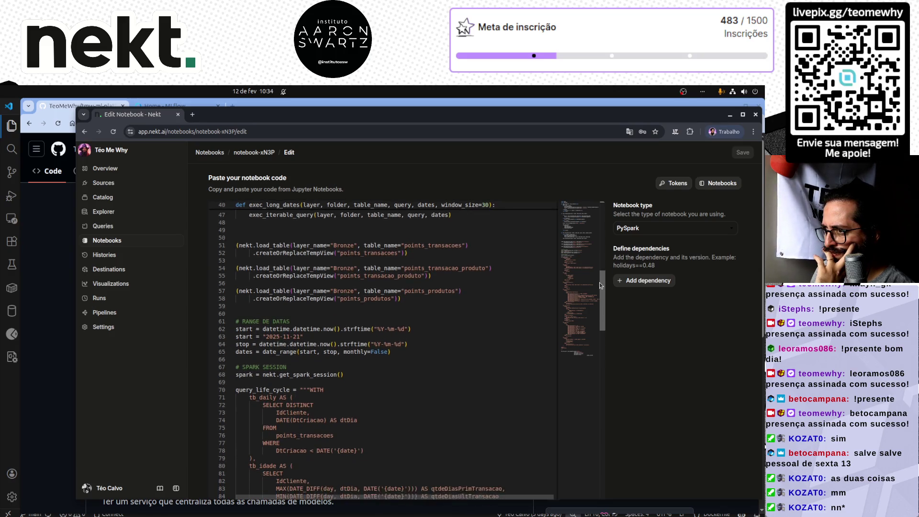
scroll(600, 287, "down", 1)
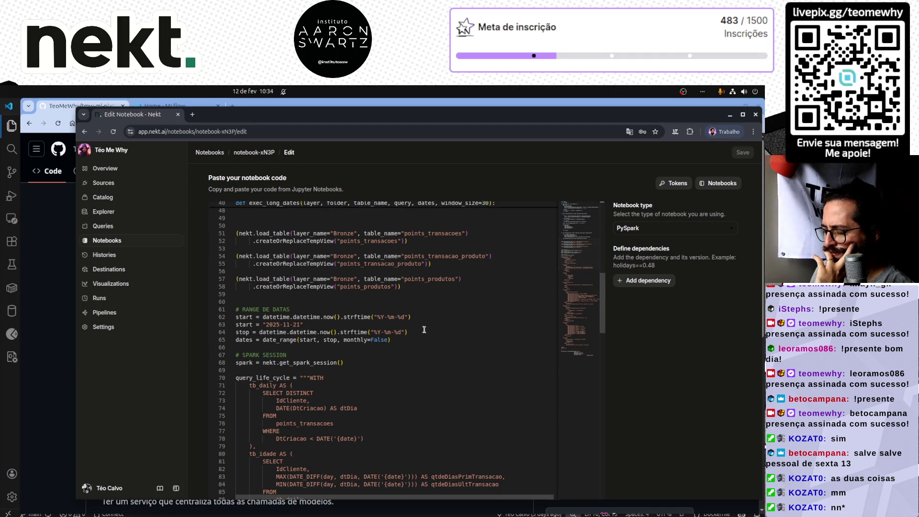
- Go to the hard-coded start date line in the notebook, then return to the Notebooks list
left_click(416, 328)
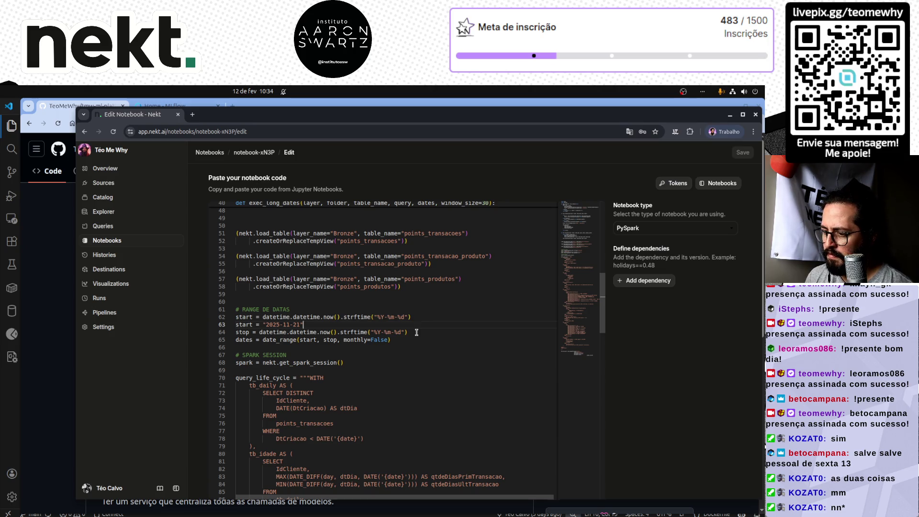
scroll(416, 332, "up", 5)
scroll(416, 332, "up", 3)
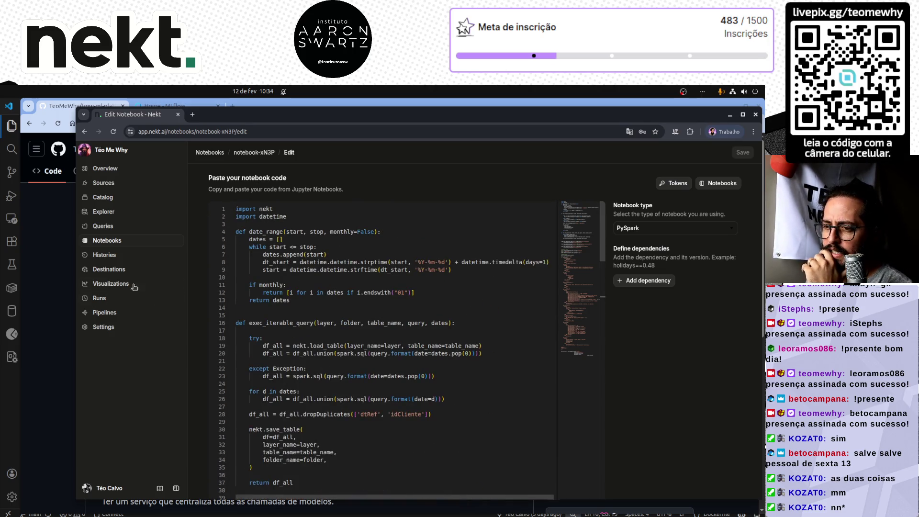
left_click(120, 240)
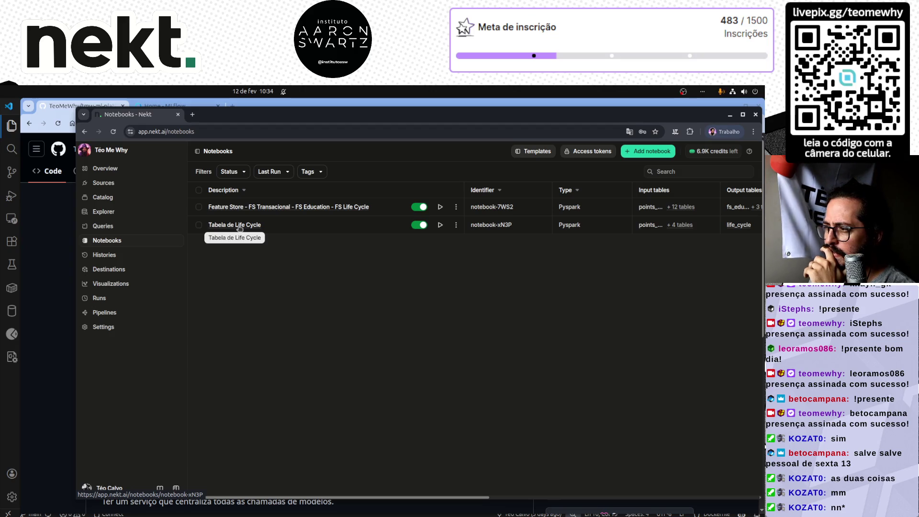
left_click(239, 227)
scroll(475, 352, "down", 5)
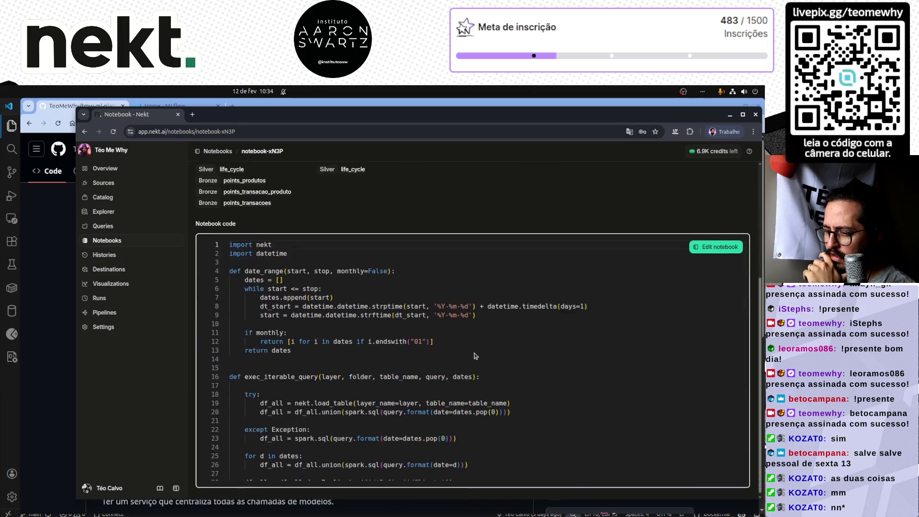
scroll(474, 352, "down", 1)
scroll(474, 352, "up", 1)
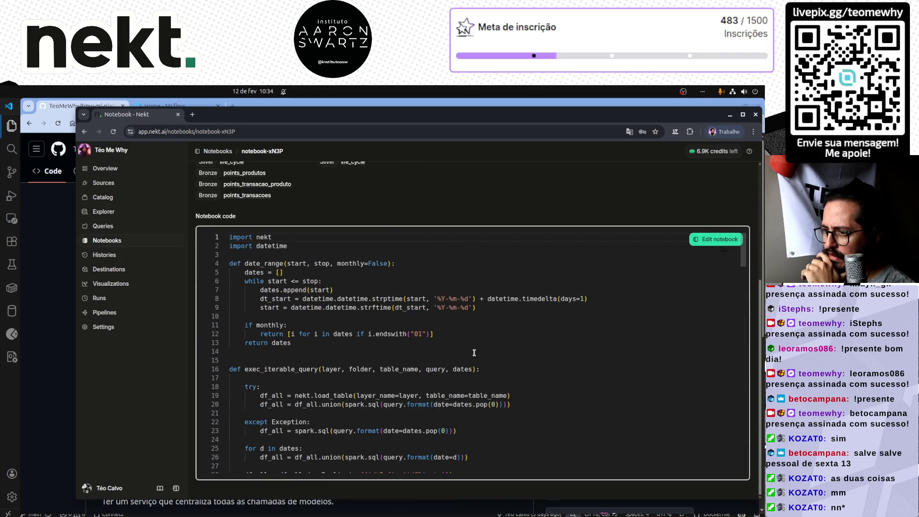
scroll(474, 352, "down", 5)
scroll(474, 352, "down", 5)
scroll(474, 352, "down", 5)
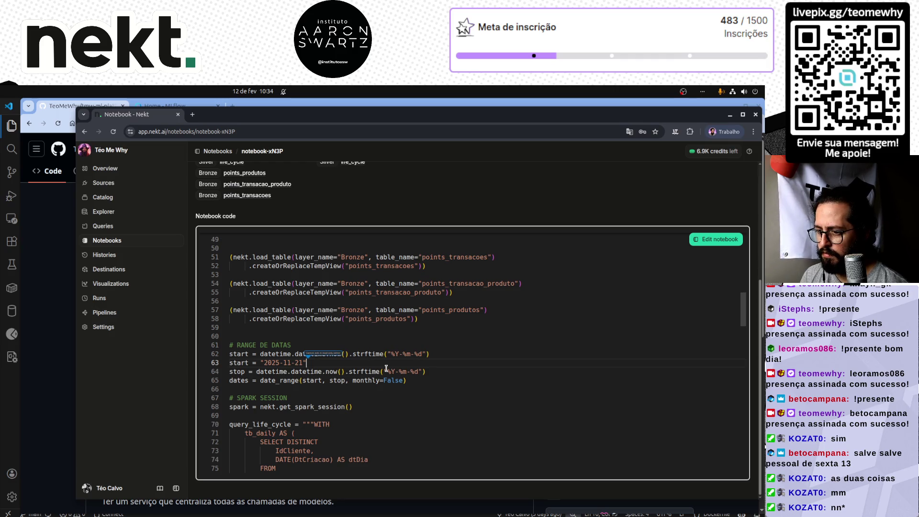
left_click(716, 240)
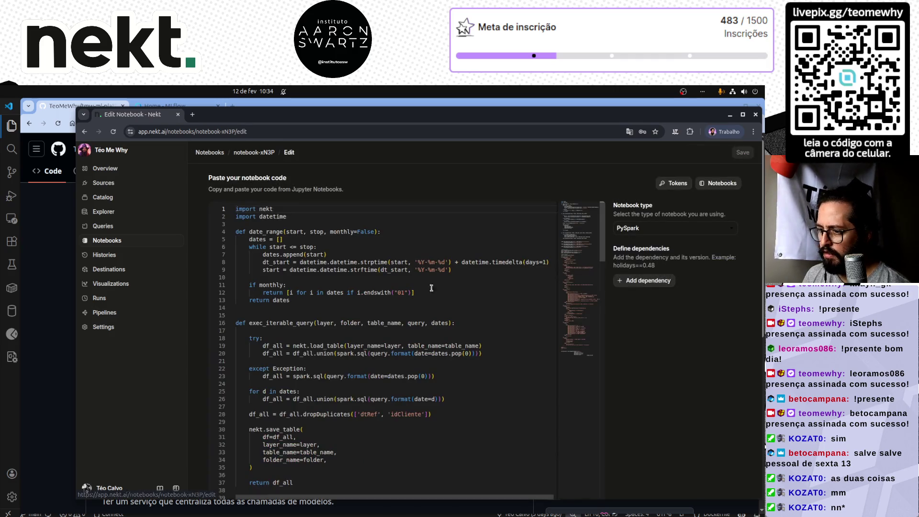
scroll(357, 312, "down", 2)
scroll(357, 312, "down", 3)
scroll(357, 312, "down", 2)
scroll(356, 312, "down", 1)
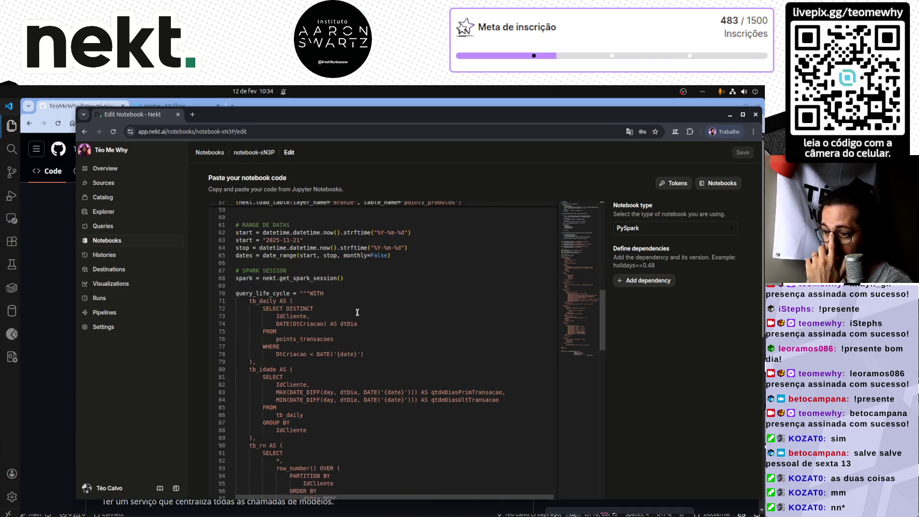
- Delete start = "2025-11-21", change the format to "%Y-%m-01" and save the notebook
key("ctrl+shift+k")
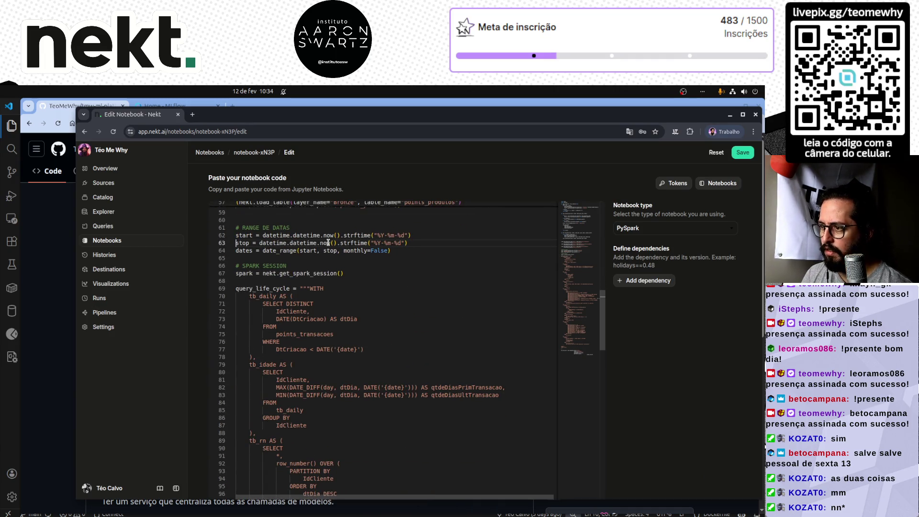
scroll(328, 242, "up", 1)
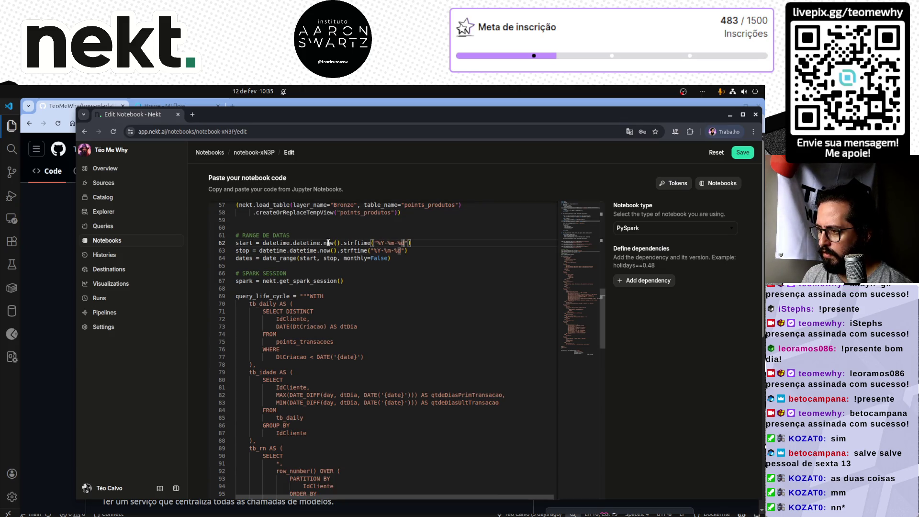
key("BackSpace")
key("BackSpace")
type("01")
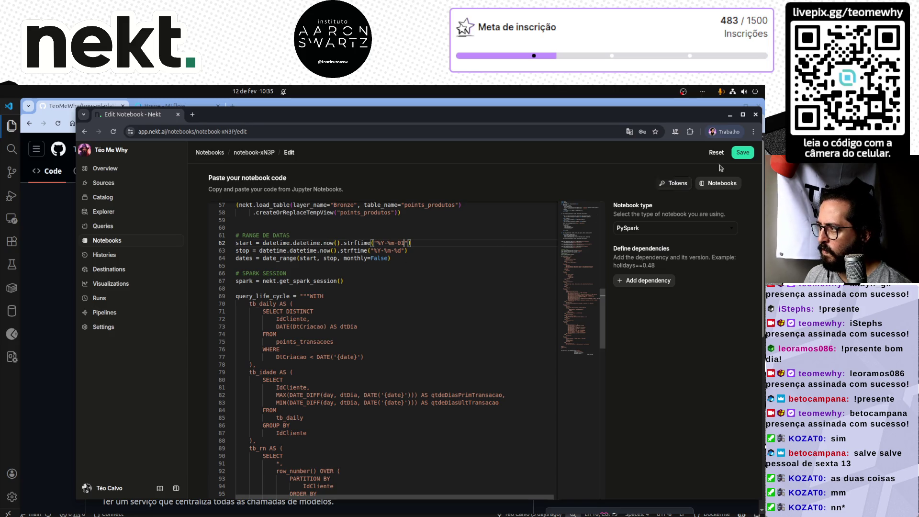
left_click(742, 152)
mouse_move(413, 288)
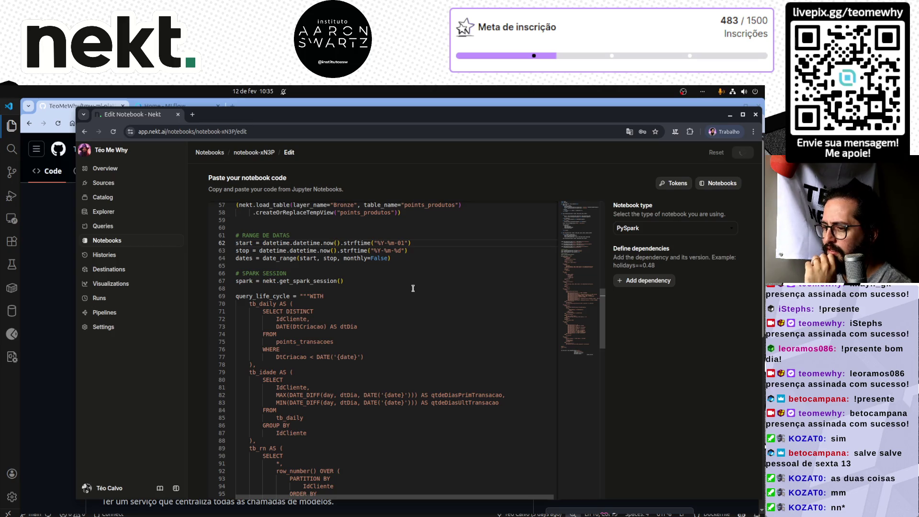
scroll(413, 289, "down", 3)
scroll(413, 288, "up", 2)
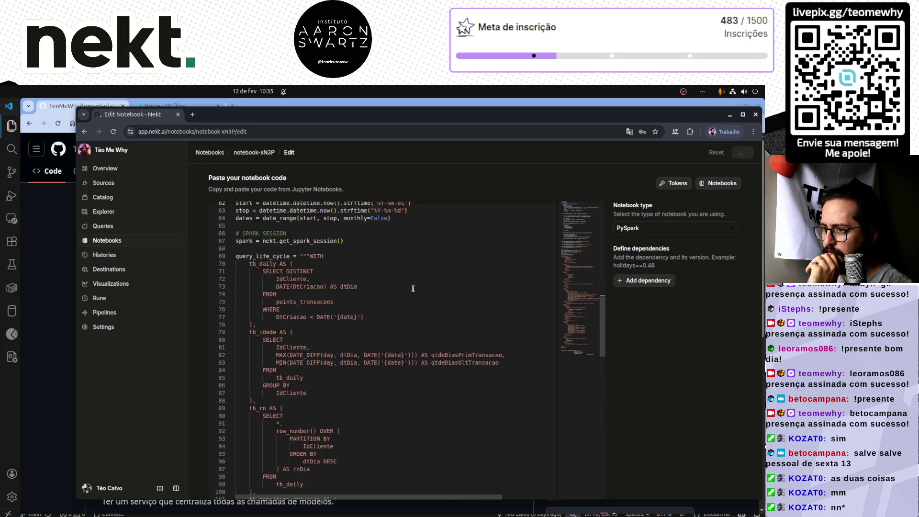
scroll(413, 288, "up", 9)
scroll(413, 288, "up", 9)
scroll(413, 287, "up", 3)
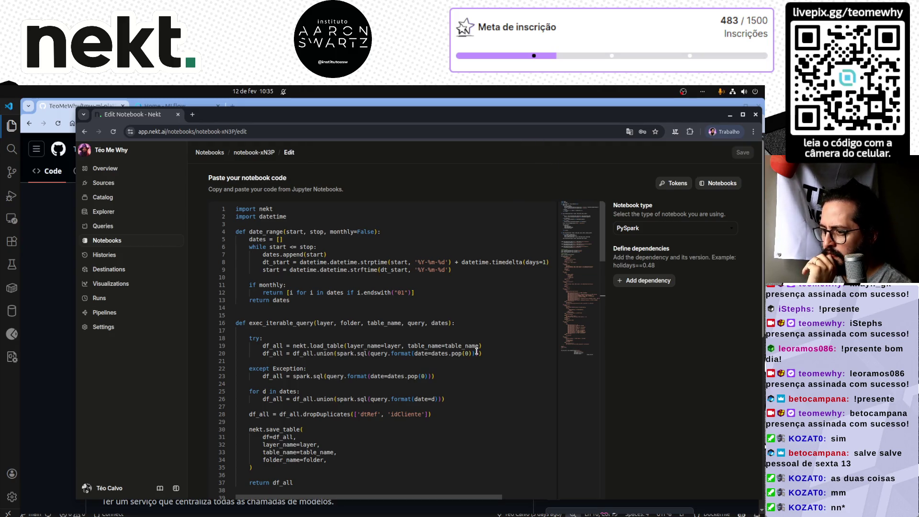
scroll(475, 350, "down", 5)
scroll(476, 350, "down", 8)
scroll(476, 350, "down", 10)
scroll(476, 351, "down", 10)
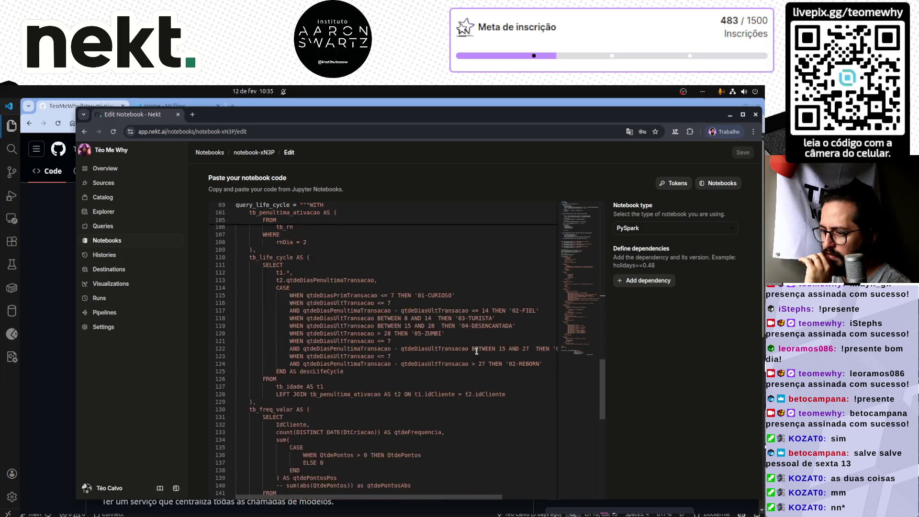
scroll(476, 351, "down", 8)
scroll(477, 350, "down", 8)
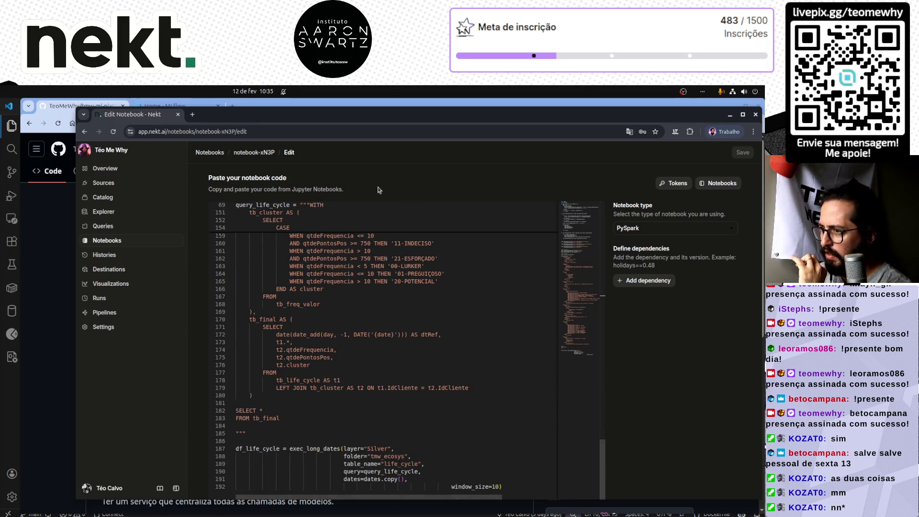
- Return to the life-cycle notebook's details page and back to the notebooks list
left_click(270, 155)
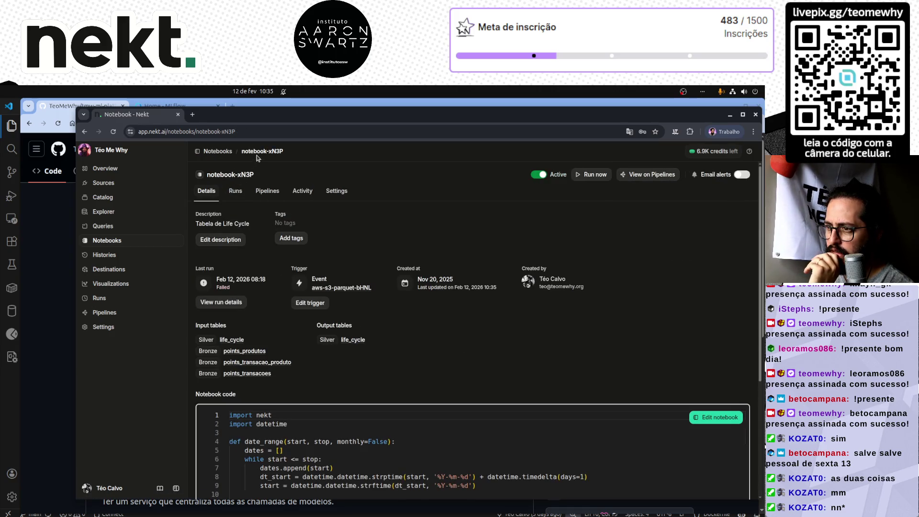
left_click(219, 152)
- Review the Feature Store notebook-7WS2 code, then go to the workspace Overview dashboard
left_click(314, 210)
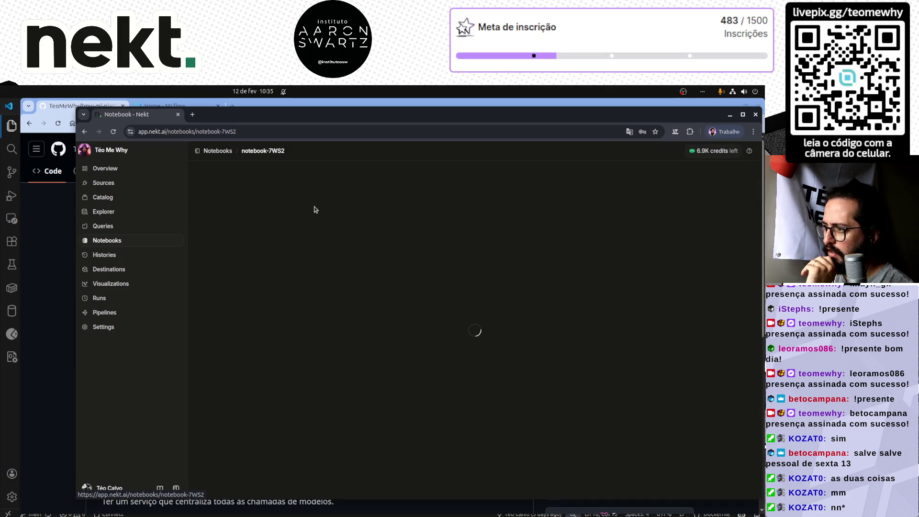
scroll(444, 377, "down", 3)
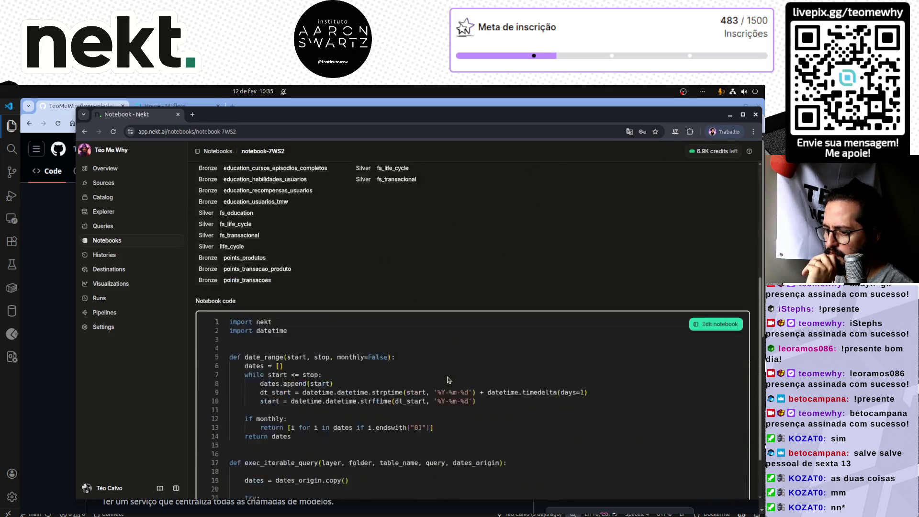
scroll(446, 377, "down", 2)
scroll(375, 350, "down", 3)
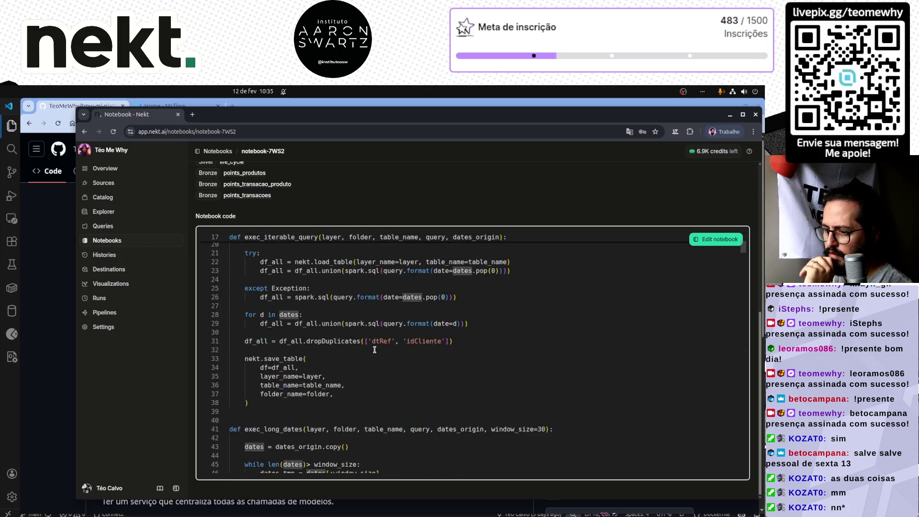
scroll(375, 350, "down", 3)
scroll(373, 350, "down", 3)
scroll(375, 350, "down", 3)
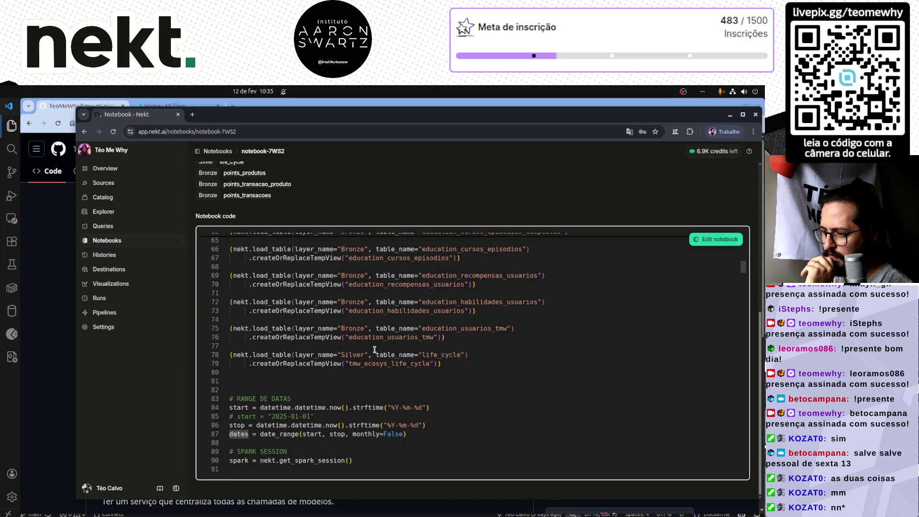
scroll(375, 350, "down", 1)
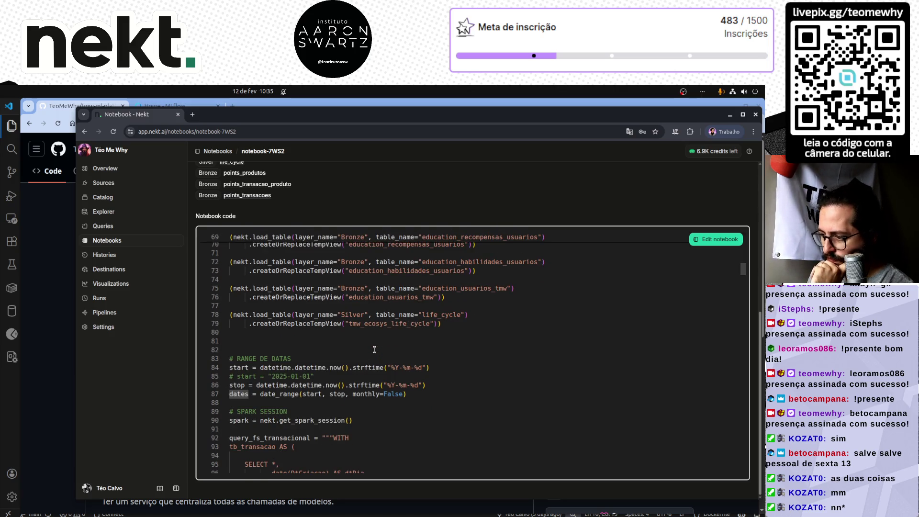
scroll(374, 349, "down", 2)
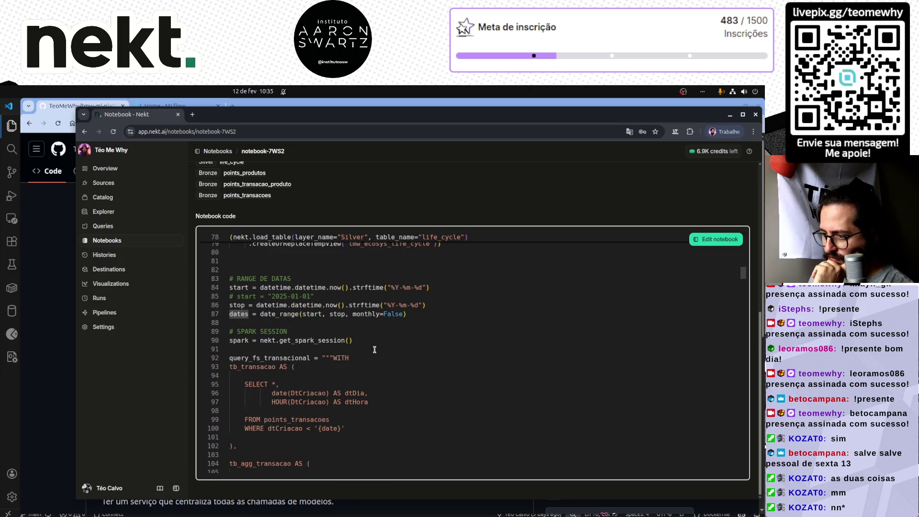
scroll(374, 349, "down", 1)
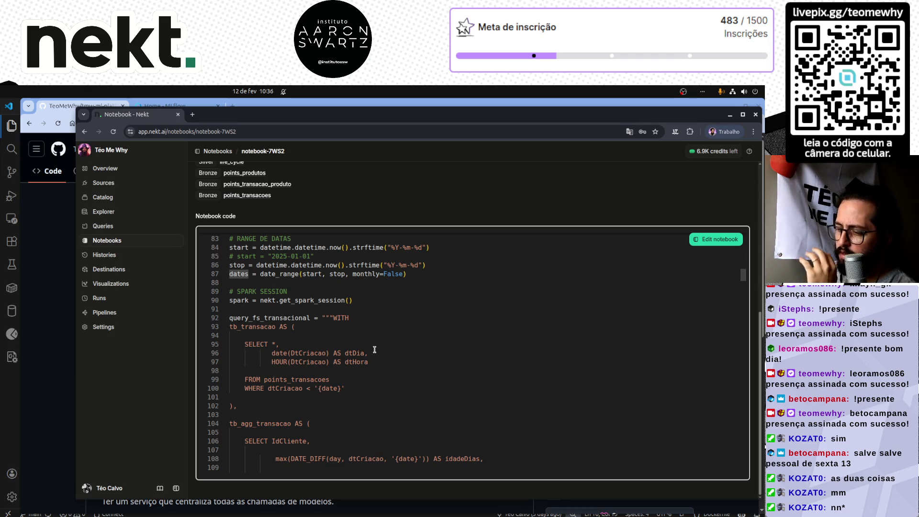
scroll(374, 350, "down", 3)
scroll(374, 349, "down", 5)
scroll(374, 350, "down", 4)
scroll(374, 350, "down", 3)
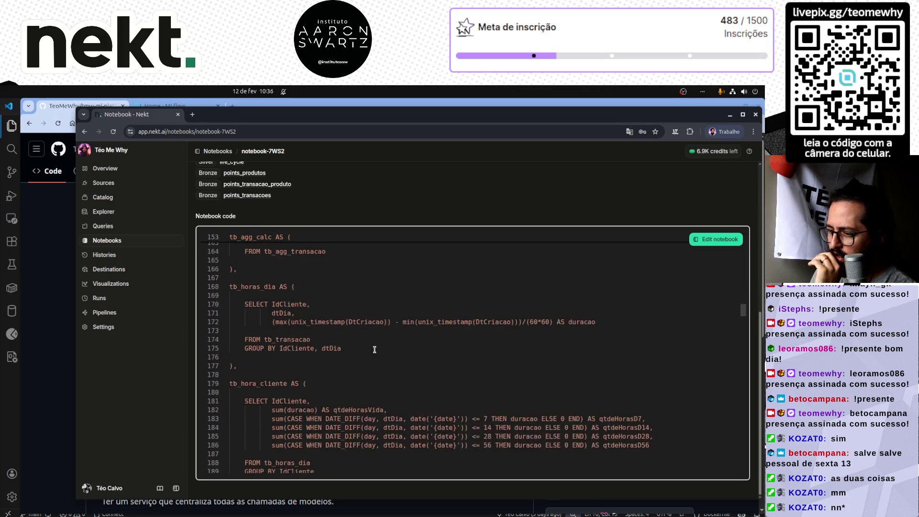
scroll(374, 350, "down", 3)
scroll(375, 350, "down", 4)
scroll(374, 350, "down", 4)
scroll(373, 350, "down", 4)
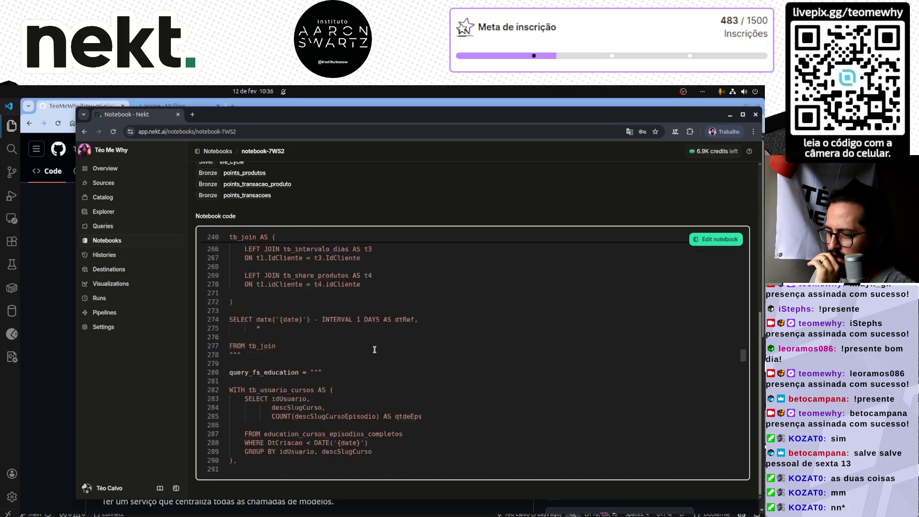
scroll(374, 350, "down", 4)
scroll(373, 350, "down", 3)
scroll(374, 349, "down", 3)
scroll(374, 349, "down", 3)
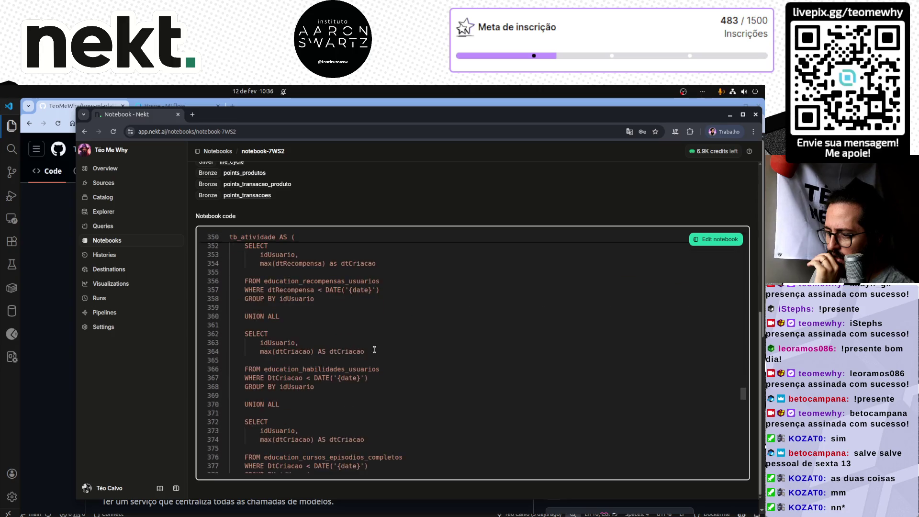
scroll(373, 350, "down", 3)
scroll(374, 349, "down", 3)
scroll(374, 350, "down", 3)
scroll(374, 349, "down", 3)
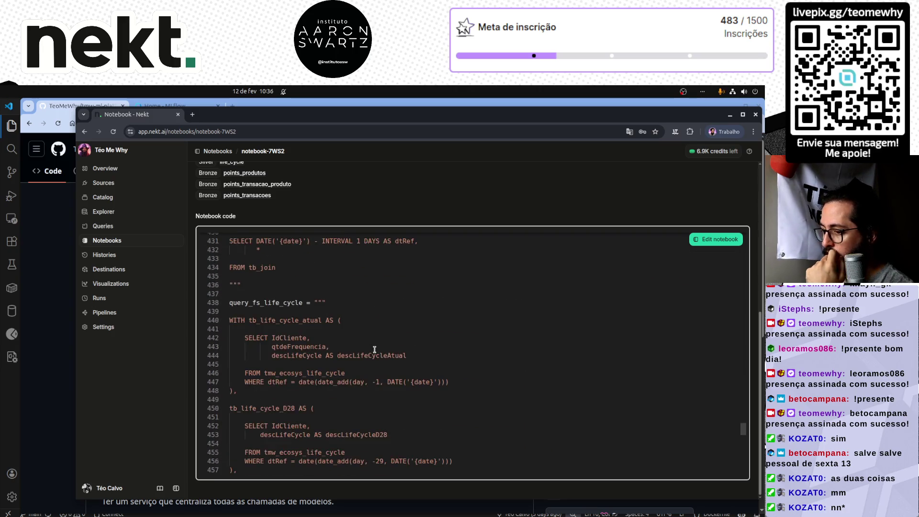
scroll(374, 350, "down", 3)
scroll(374, 350, "down", 3)
scroll(374, 349, "down", 3)
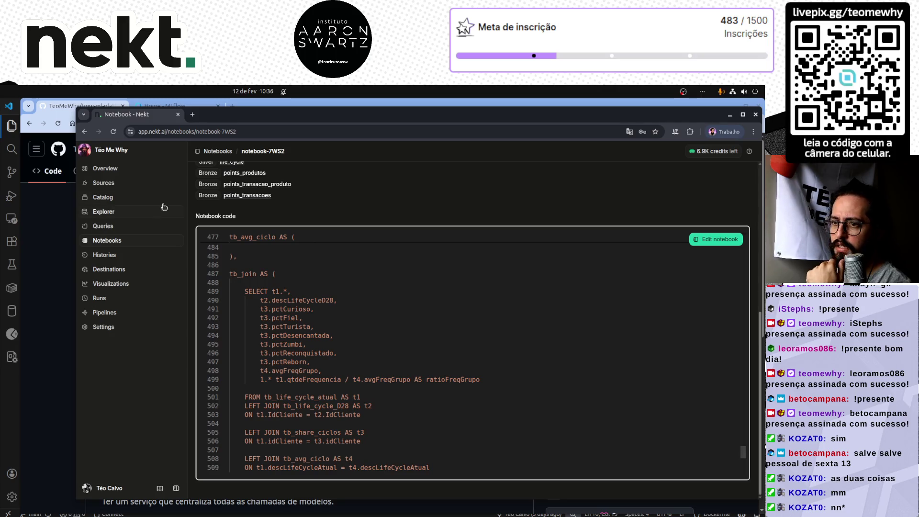
left_click(140, 172)
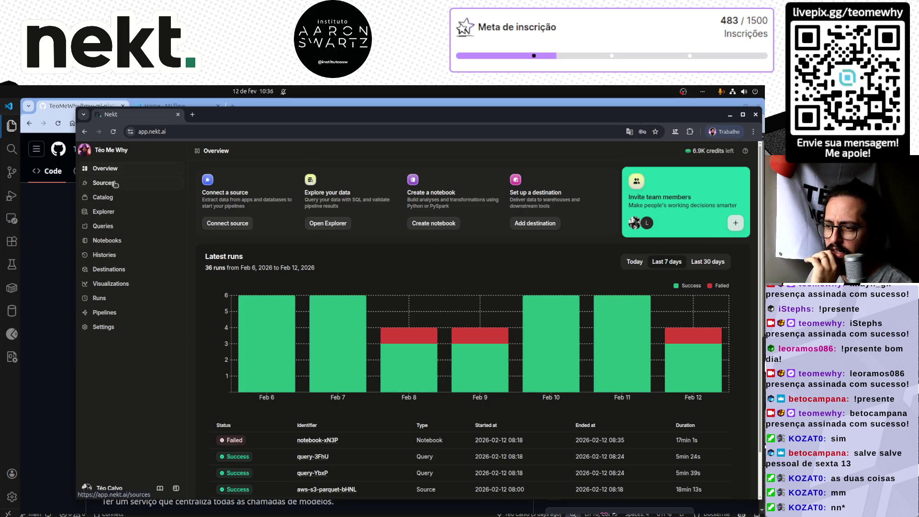
- View the pipeline graph, then show the Runs list topped by failed run #101 of notebook-xN3P
left_click(108, 313)
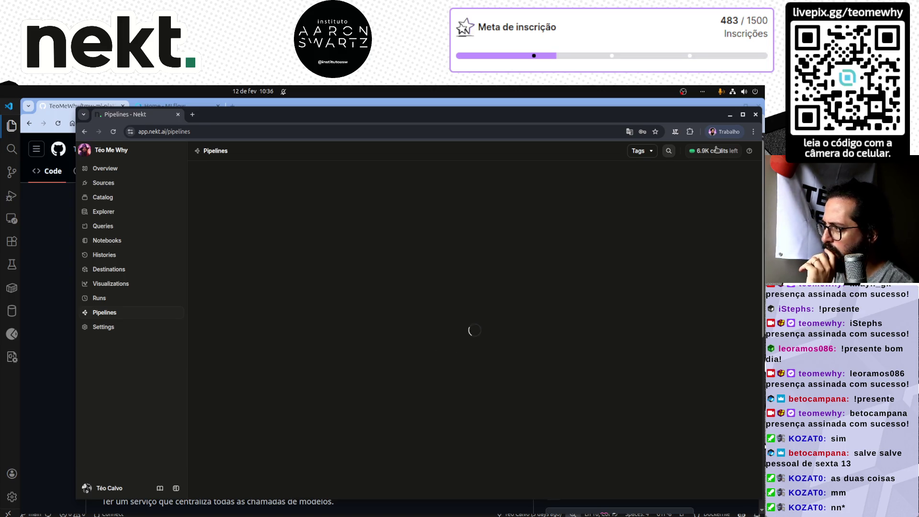
left_click_drag(759, 108, 760, 99)
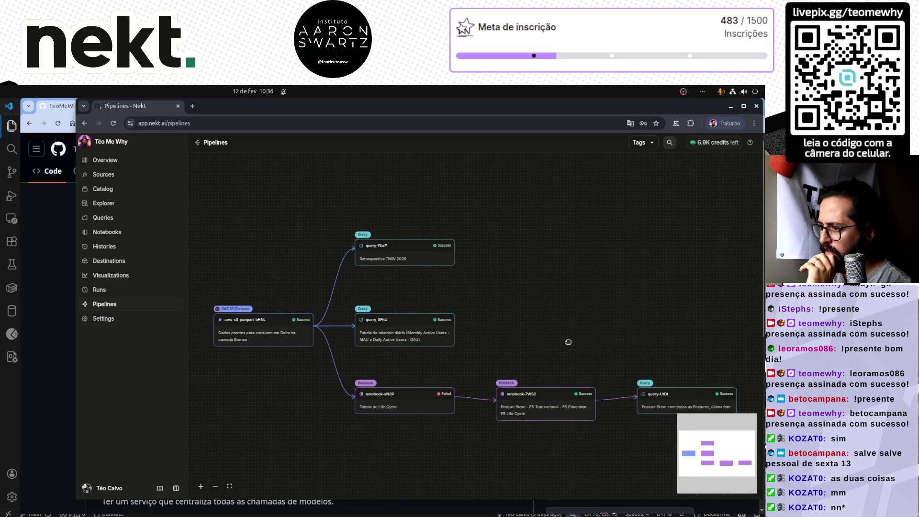
left_click_drag(558, 325, 522, 304)
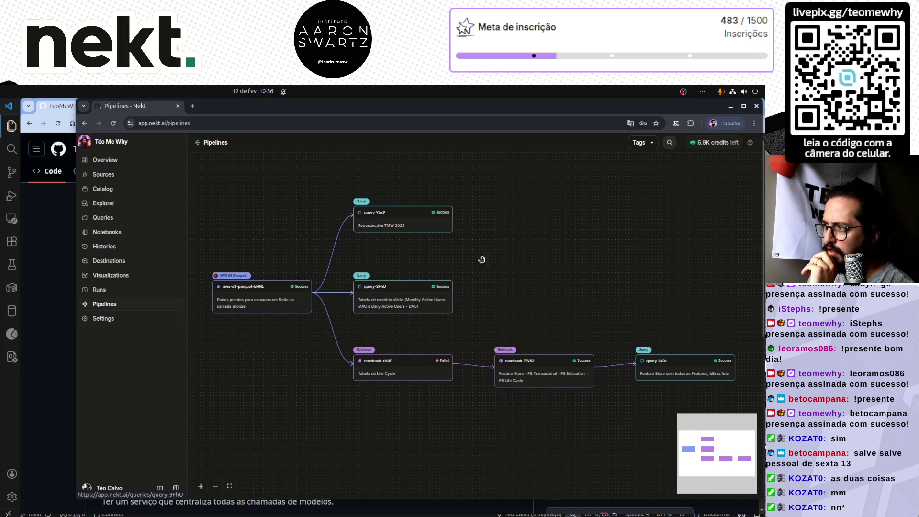
left_click(121, 289)
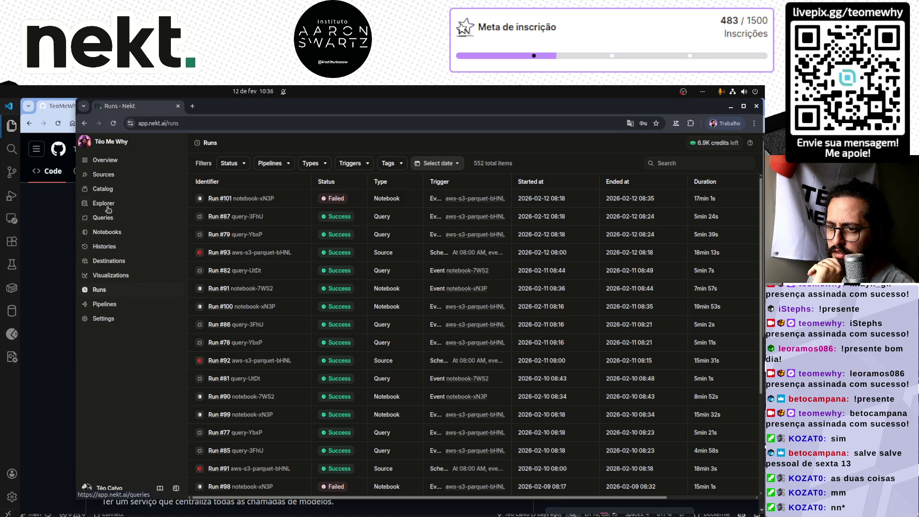
- Manually re-trigger the aws-s3-parquet-bHNL source, confirm running run #94, and return to Pipelines
left_click(108, 189)
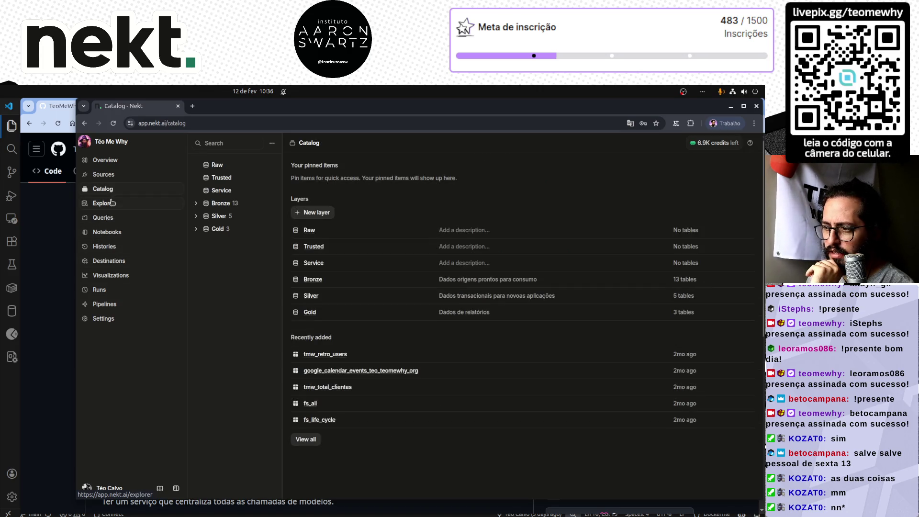
left_click(107, 174)
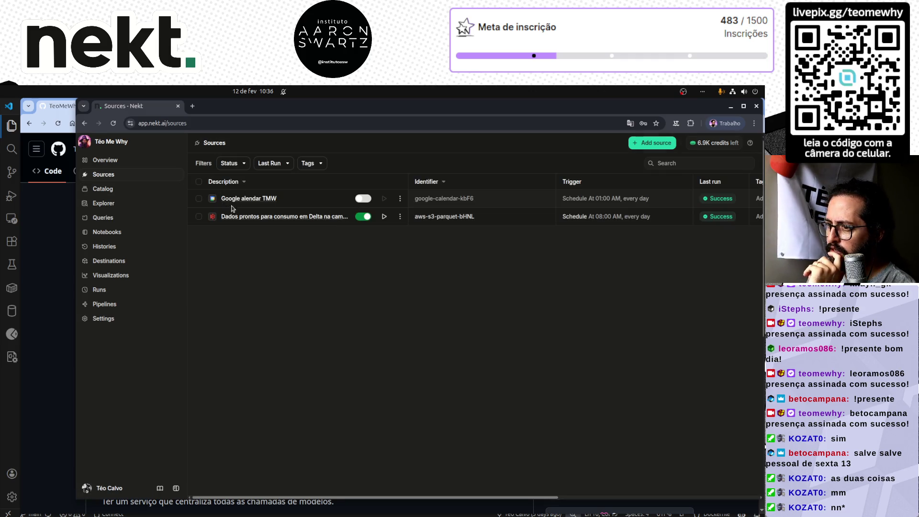
left_click(385, 218)
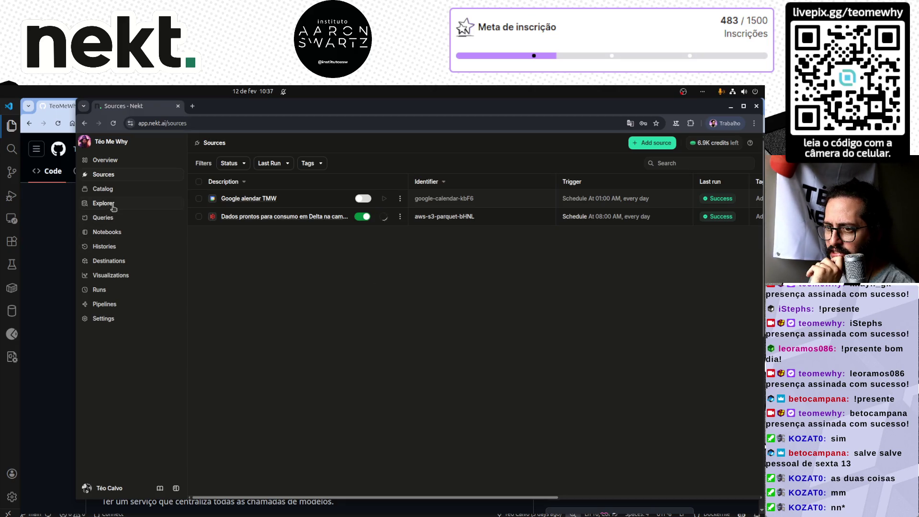
left_click(106, 291)
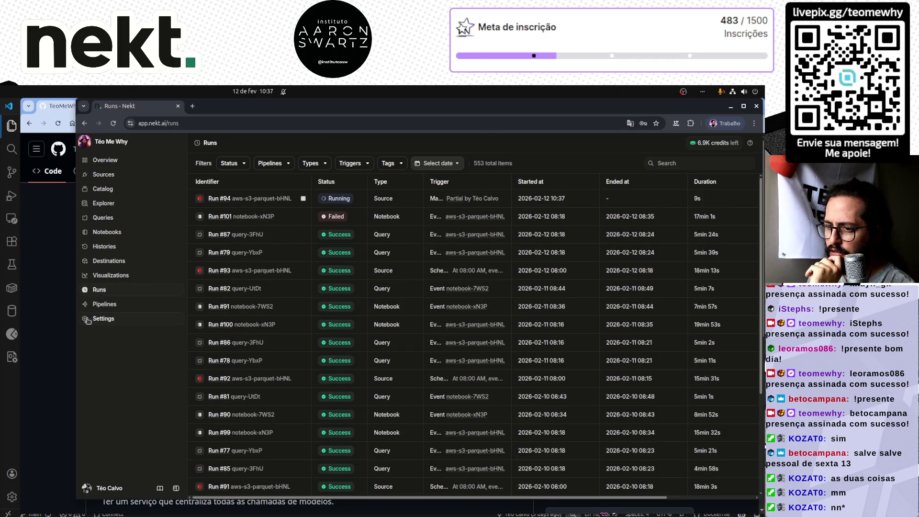
left_click(105, 305)
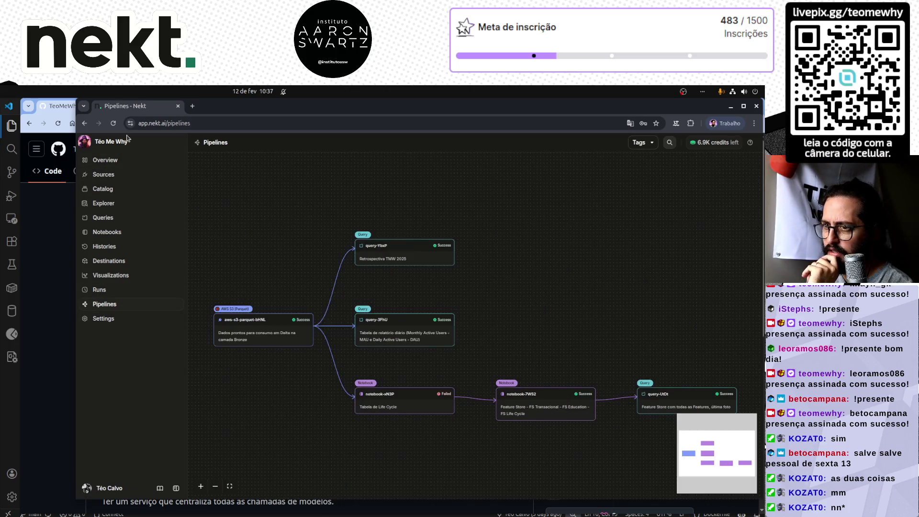
- Reload the pipeline graph to show aws-s3-parquet-bHNL as Running and go to that source's page
left_click(112, 124)
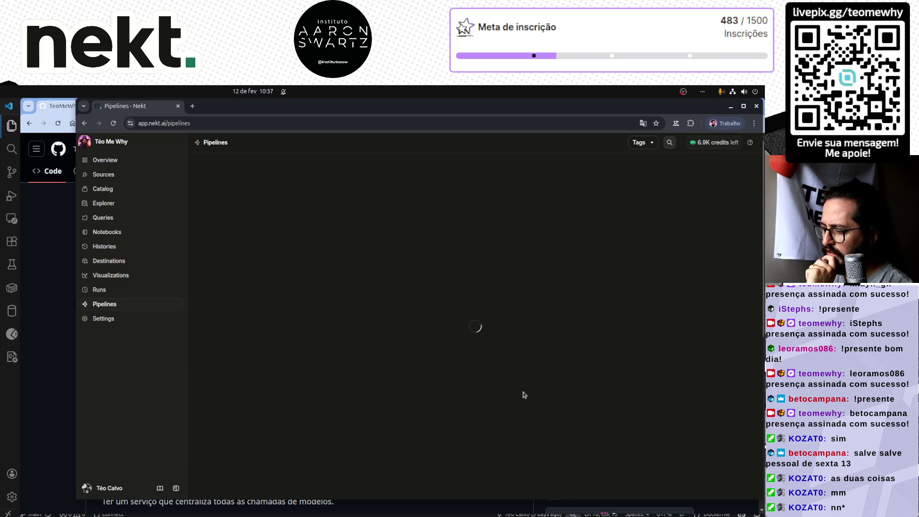
left_click_drag(474, 502, 474, 514)
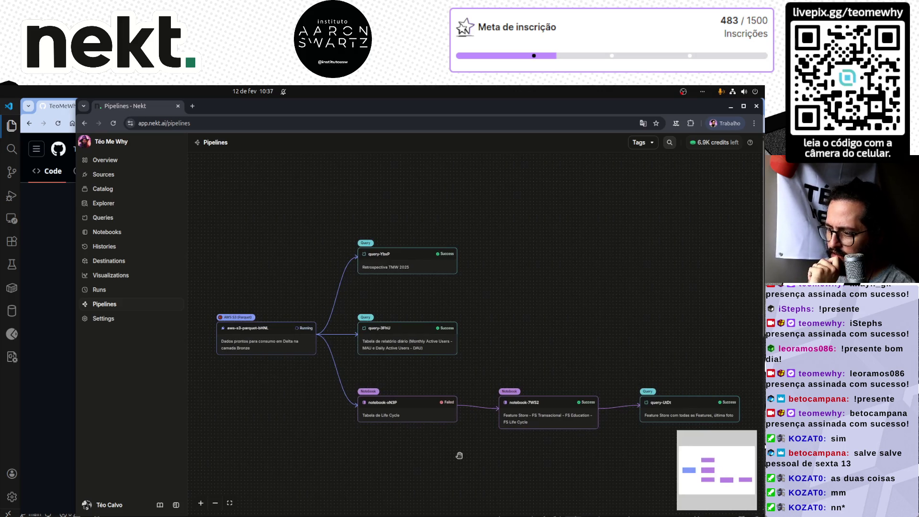
left_click_drag(468, 461, 440, 433)
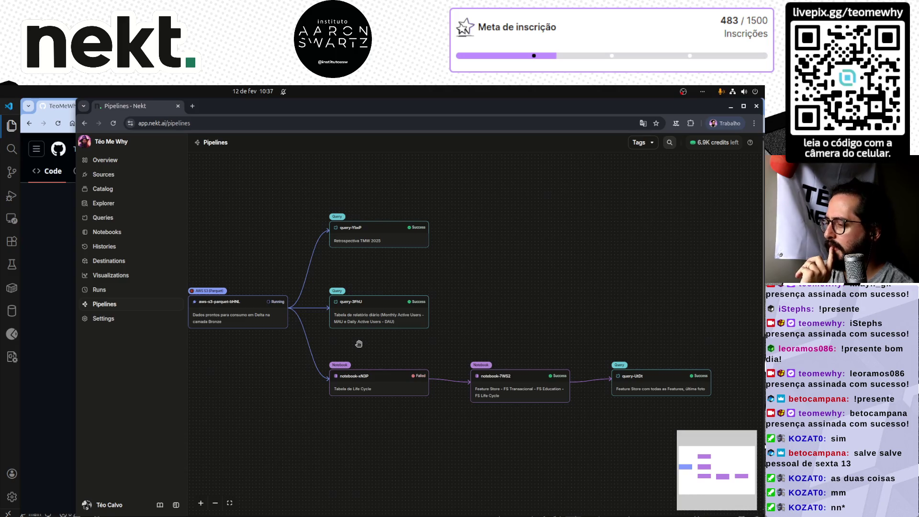
left_click(244, 319)
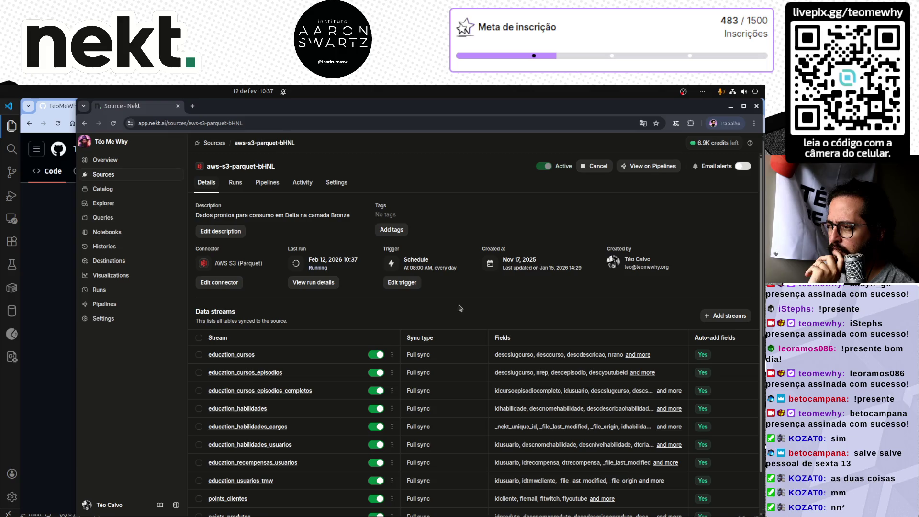
- Show the aws-s3-parquet-bHNL source's Runs tab with manual run #94 in progress
left_click(235, 184)
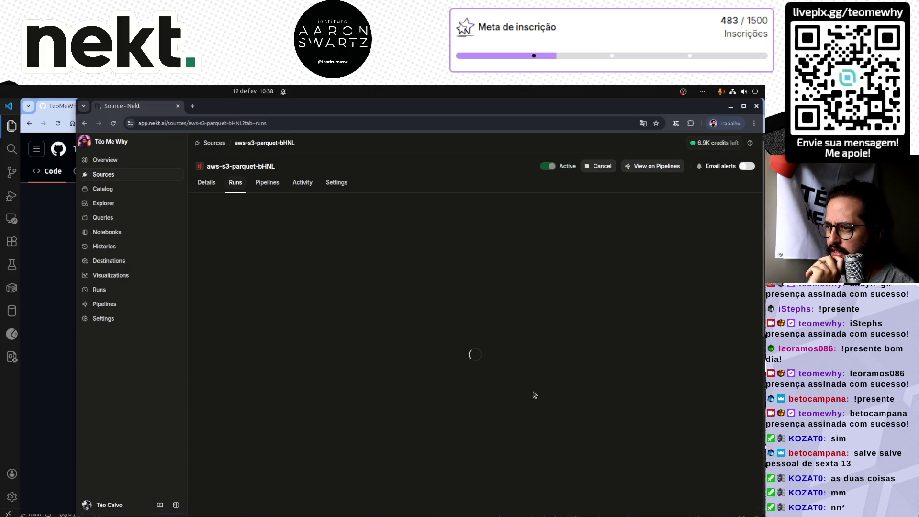
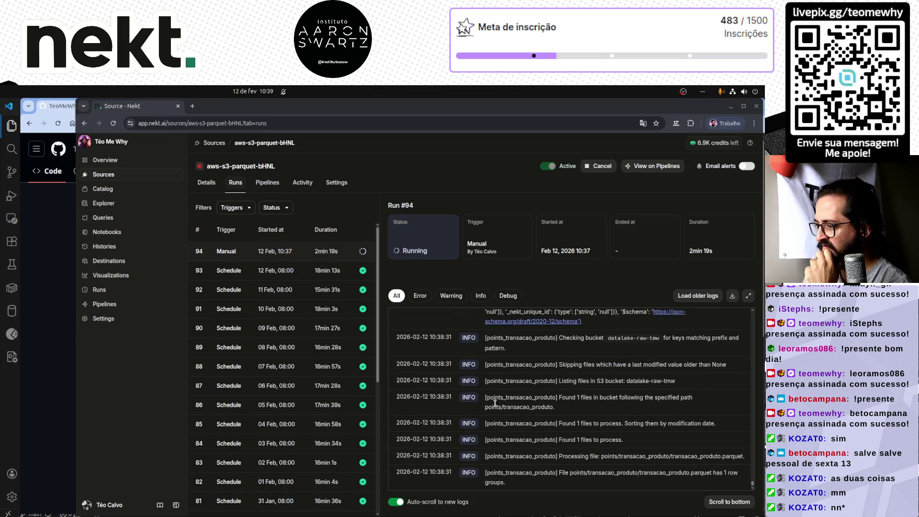
scroll(494, 403, "up", 2)
scroll(491, 397, "up", 1)
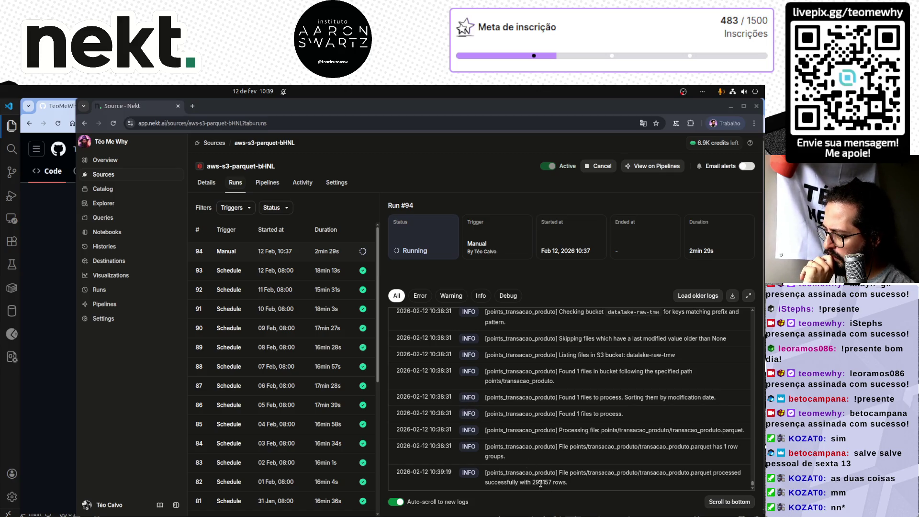
- Review the S3 source's description and data streams, then return to its run logs
left_click_drag(543, 482, 532, 482)
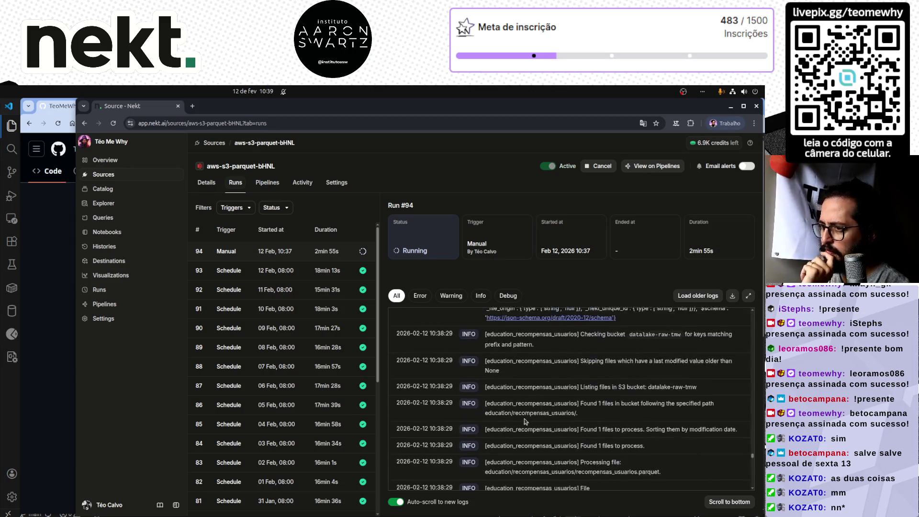
left_click(206, 183)
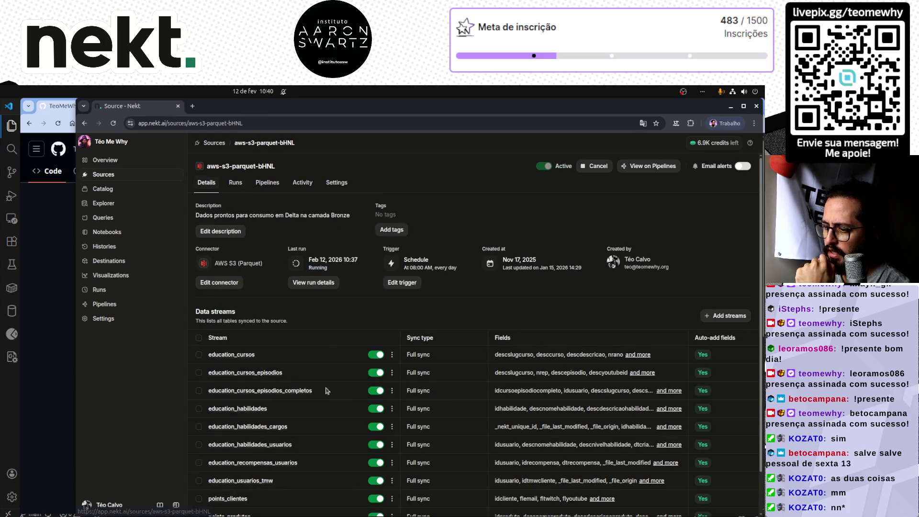
scroll(237, 405, "down", 2)
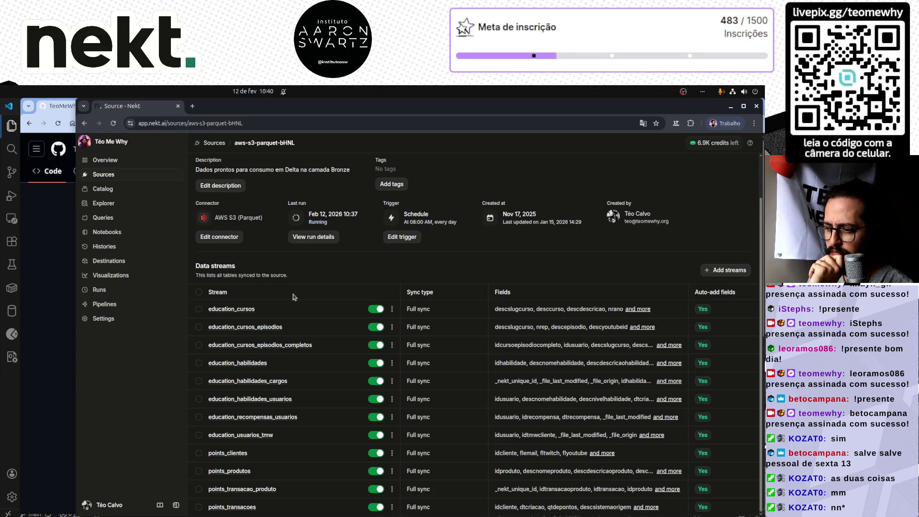
left_click(313, 236)
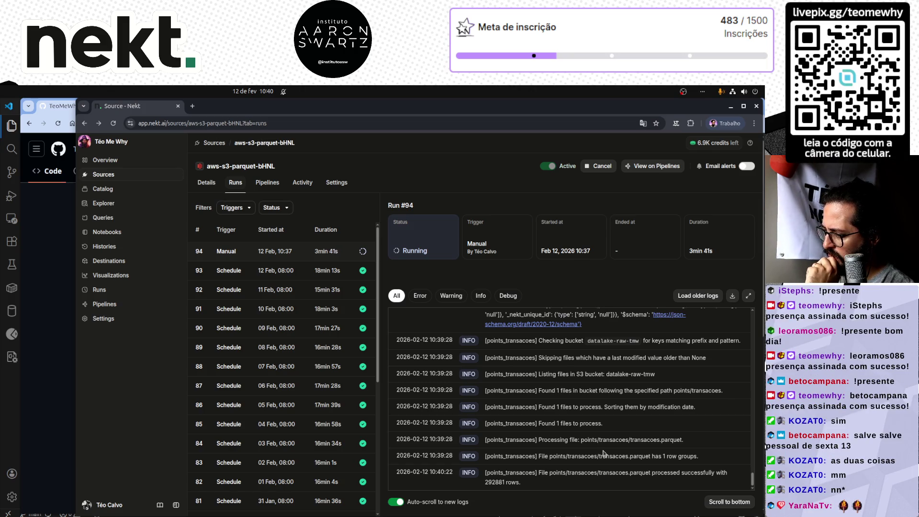
scroll(603, 452, "up", 1)
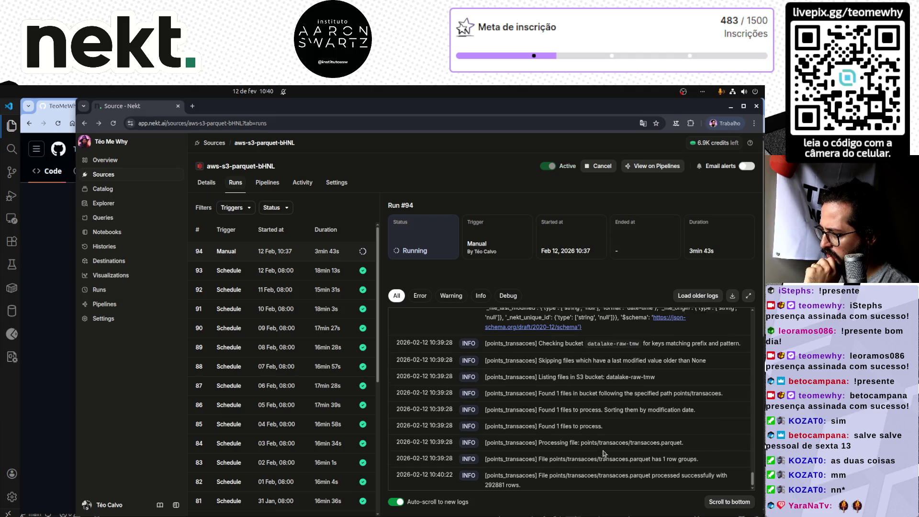
scroll(604, 455, "up", 2)
scroll(603, 451, "down", 1)
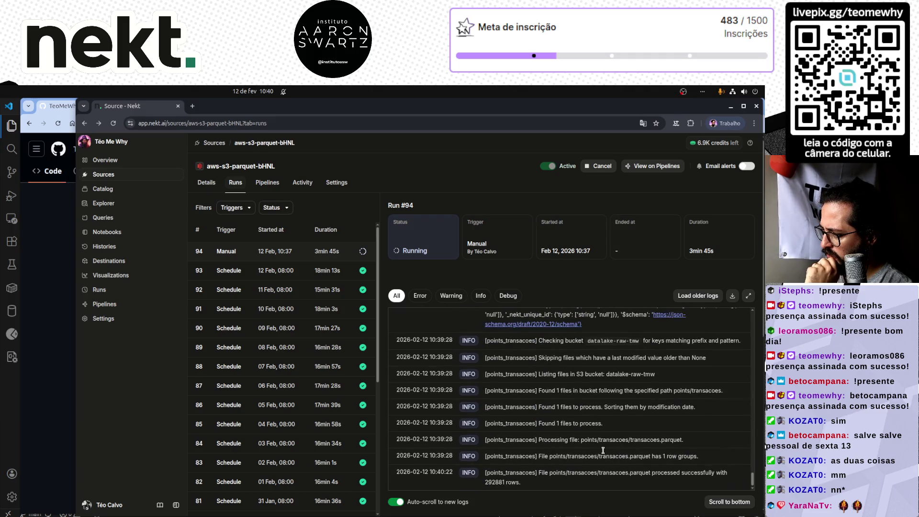
scroll(603, 451, "up", 1)
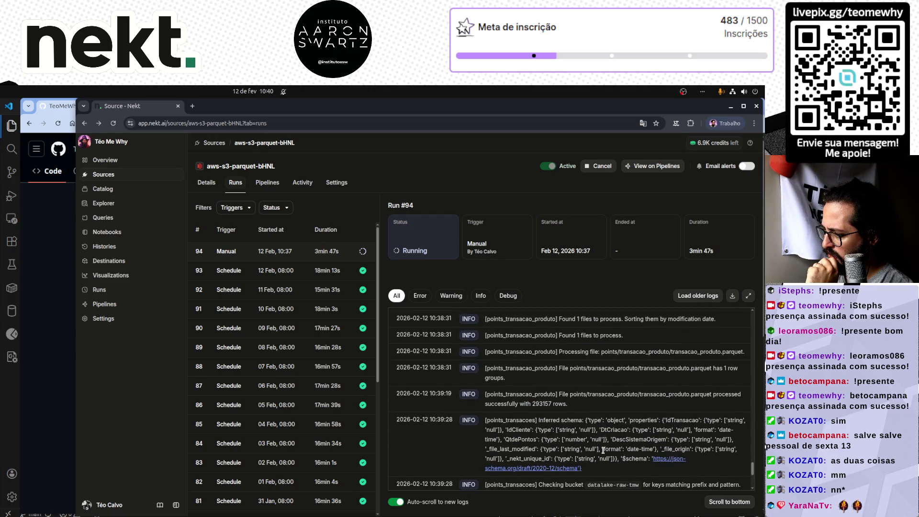
scroll(603, 450, "up", 1)
scroll(603, 451, "up", 1)
scroll(603, 453, "up", 1)
scroll(603, 453, "up", 2)
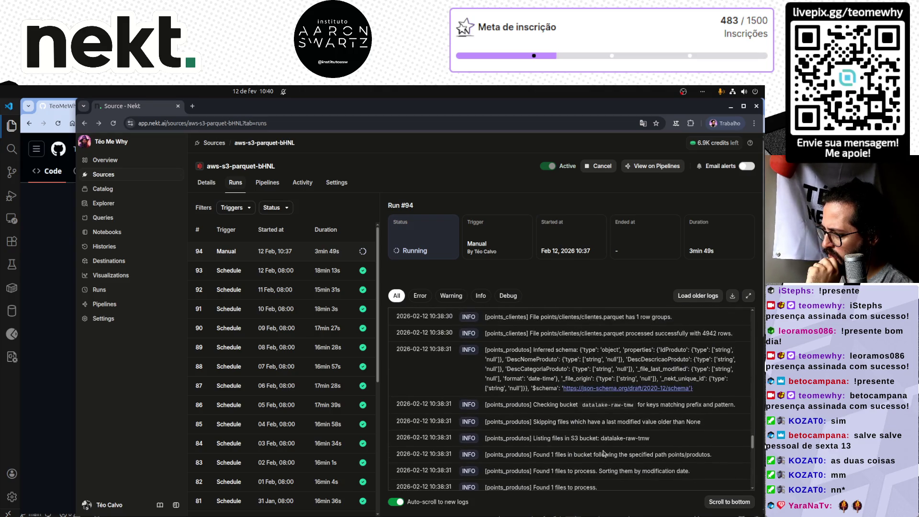
scroll(603, 452, "up", 1)
scroll(603, 452, "up", 1)
scroll(603, 454, "up", 2)
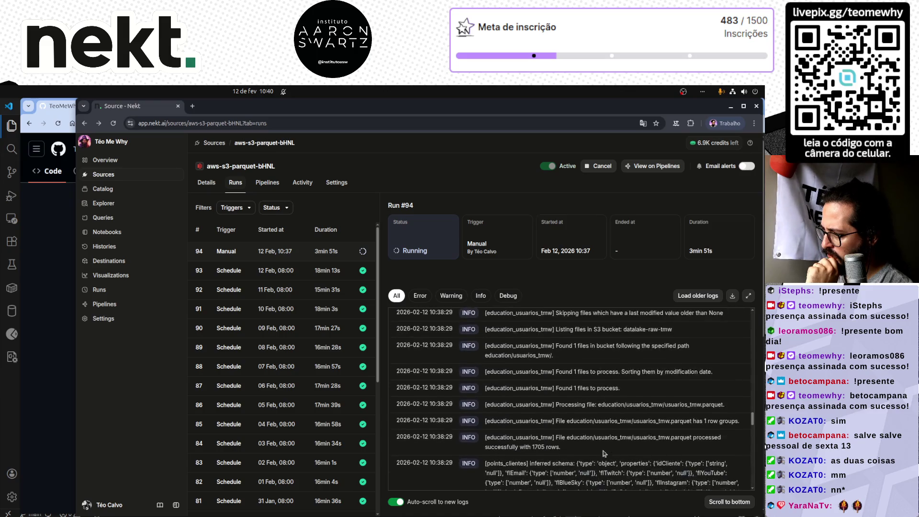
scroll(603, 452, "down", 1)
scroll(603, 452, "down", 1)
scroll(604, 453, "down", 1)
scroll(604, 453, "down", 2)
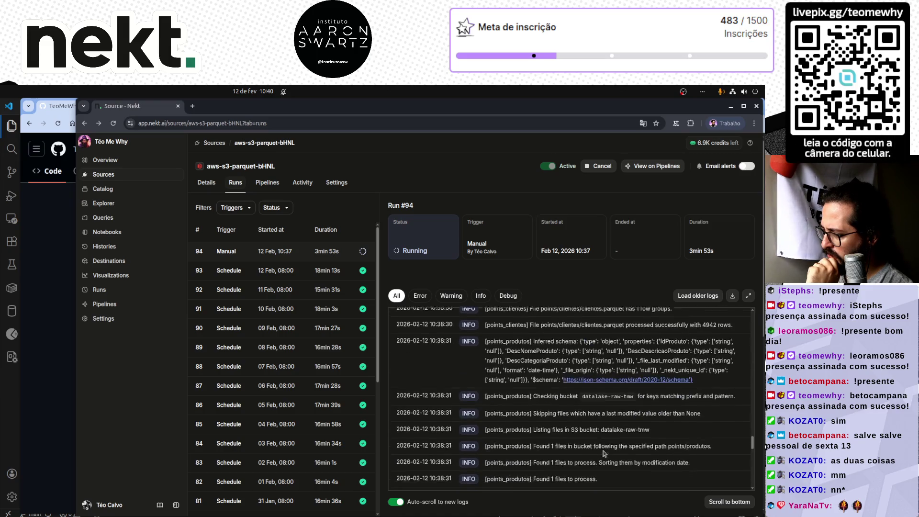
scroll(603, 453, "down", 3)
scroll(603, 452, "up", 1)
scroll(604, 452, "up", 2)
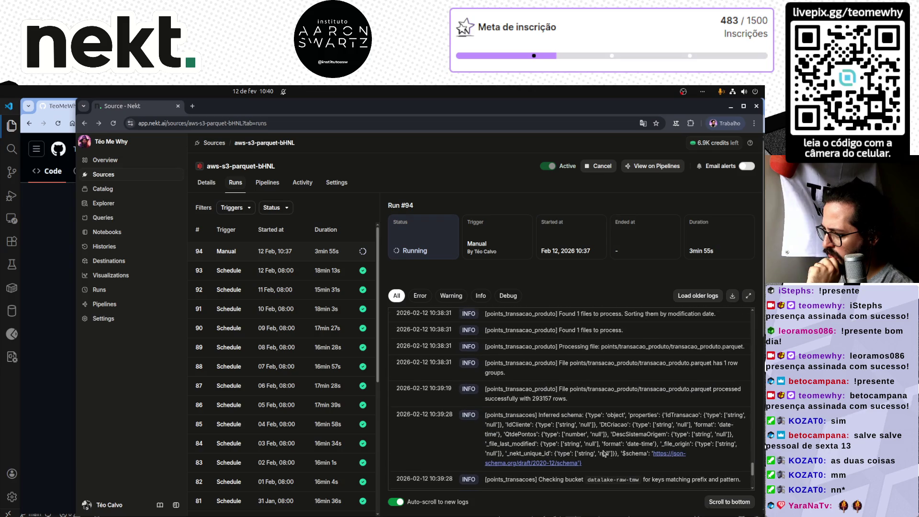
scroll(603, 453, "up", 1)
scroll(603, 450, "down", 1)
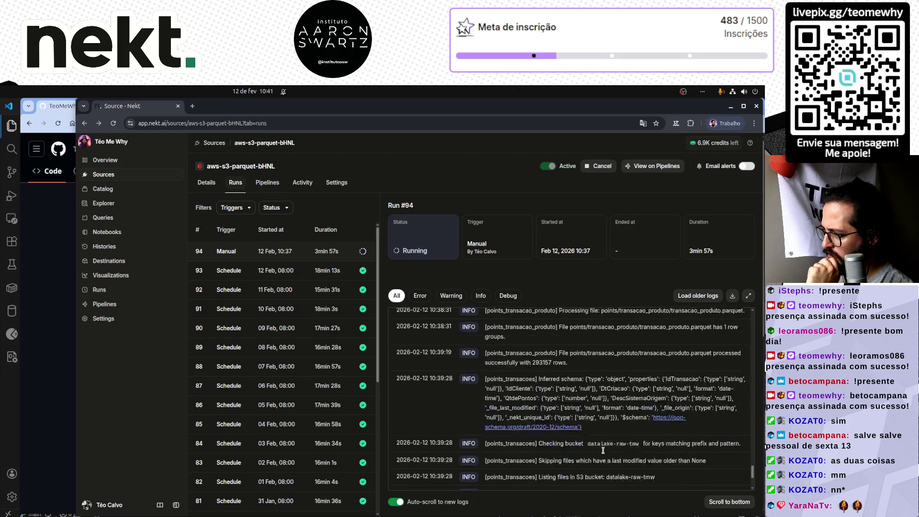
scroll(603, 452, "down", 2)
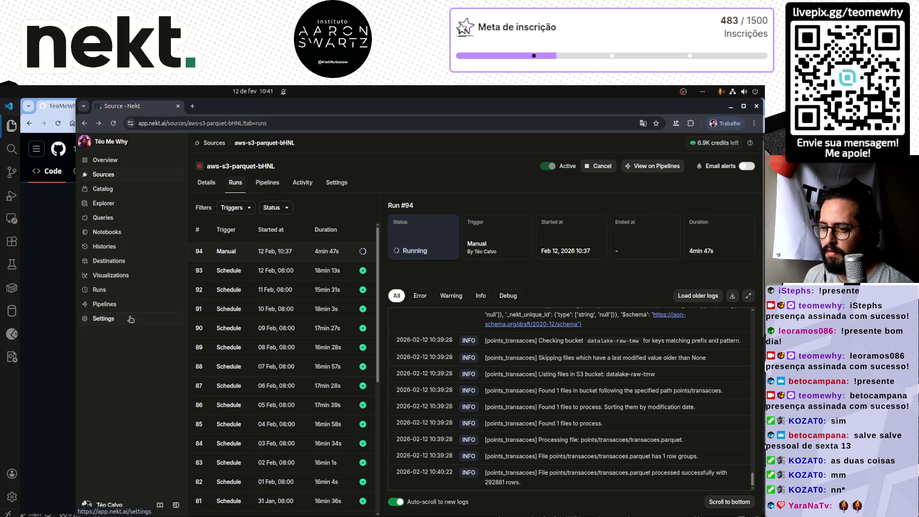
- From the Notebooks list, choose Edit trigger for the Feature Store notebook, notebook-7WS2
left_click(115, 232)
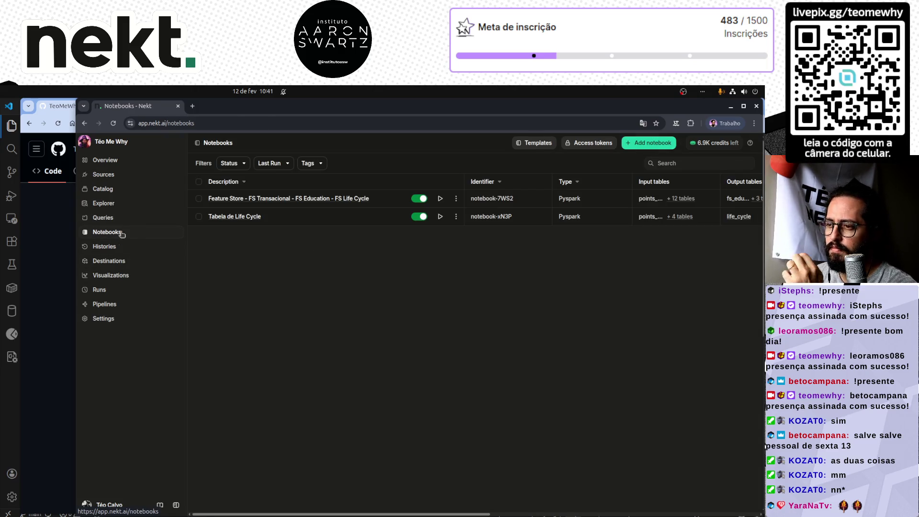
left_click(455, 198)
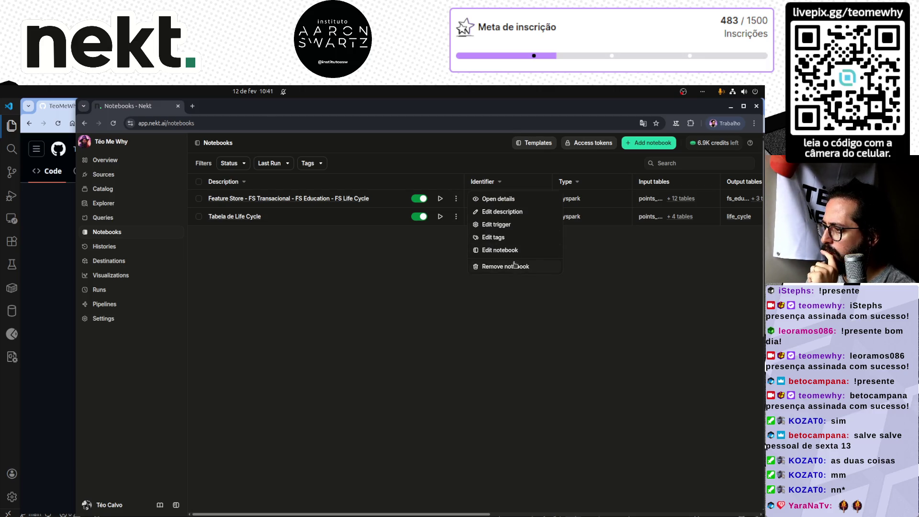
left_click(508, 225)
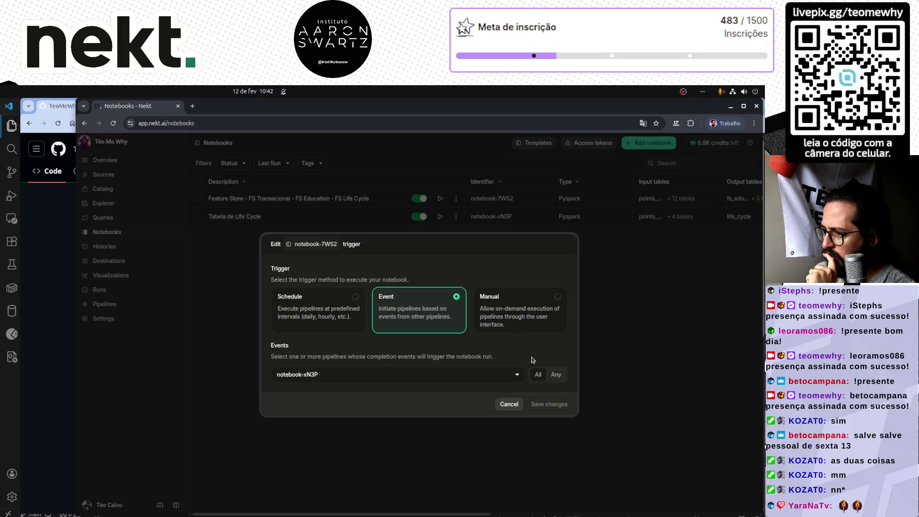
- Browse the Events dropdown of triggering pipelines, then cancel the trigger dialog unsaved
left_click(516, 377)
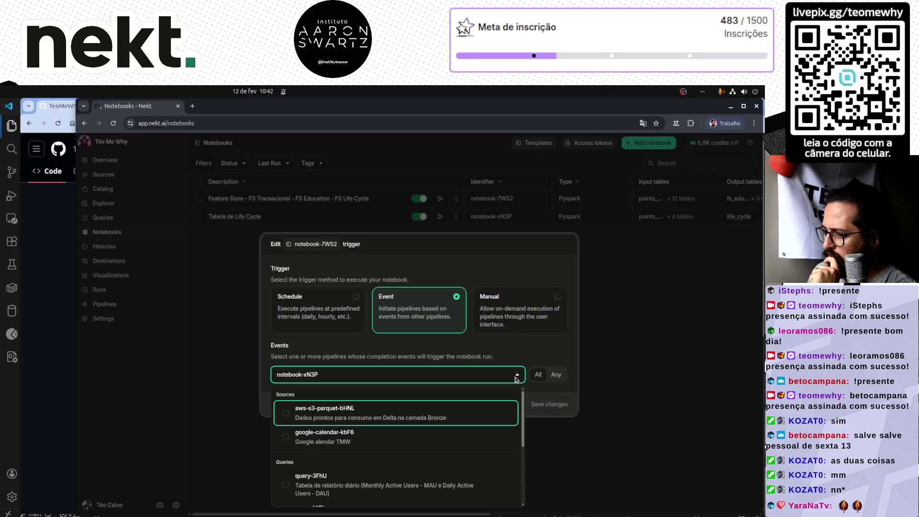
key("Down")
key("Down")
key("Down")
key("Down")
key("Down")
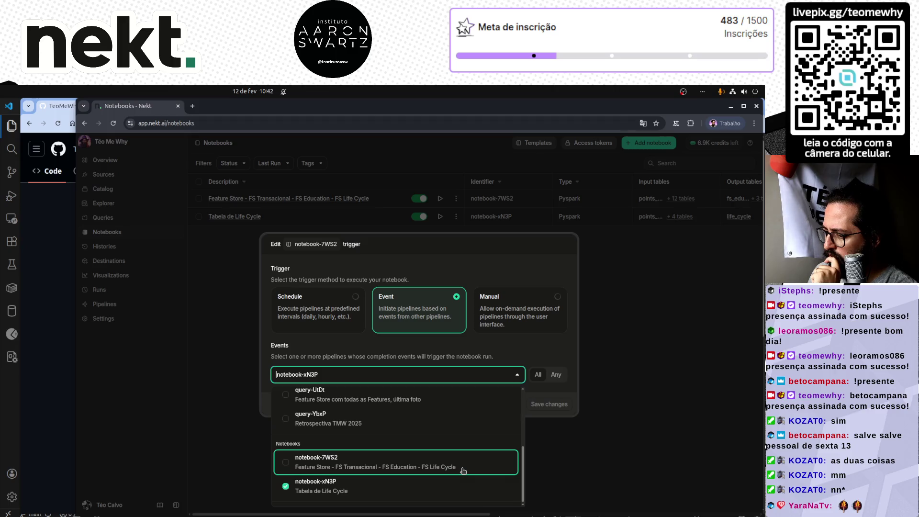
key("Up")
key("Up")
left_click(535, 357)
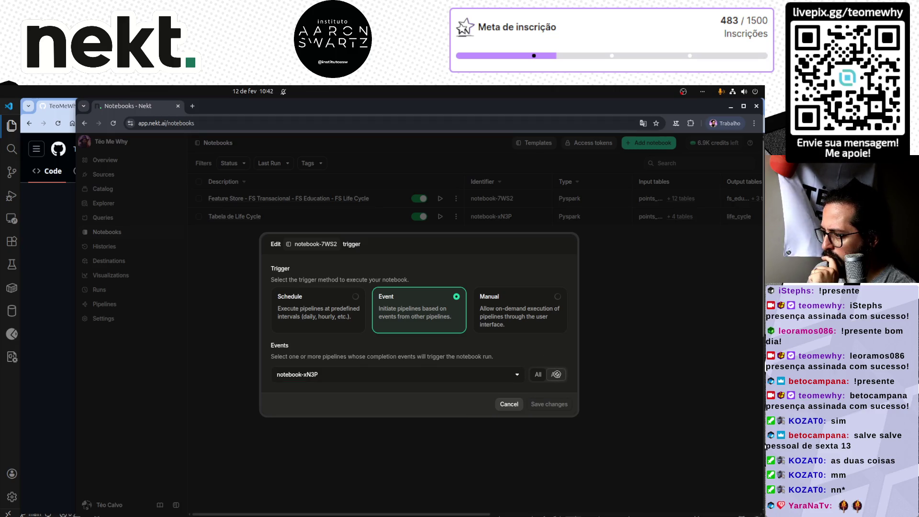
left_click(509, 404)
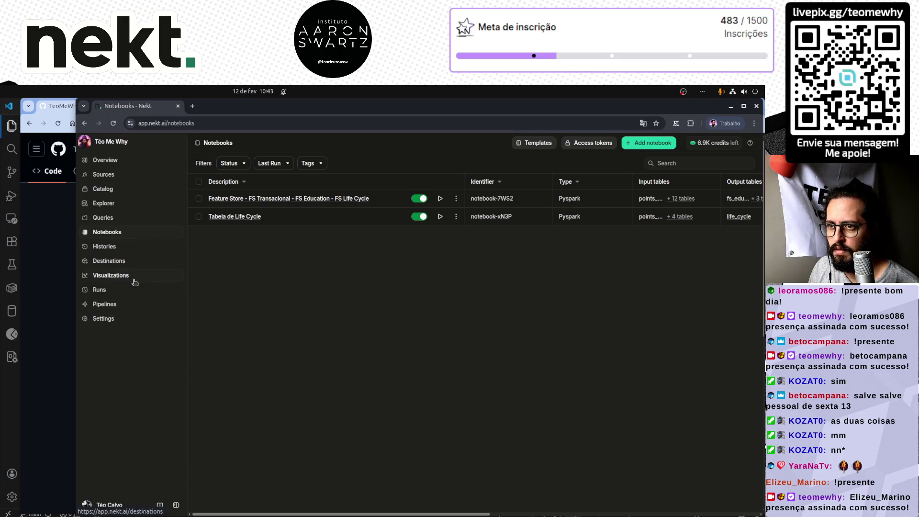
- Go to the Pipelines overview from the left sidebar
left_click(121, 276)
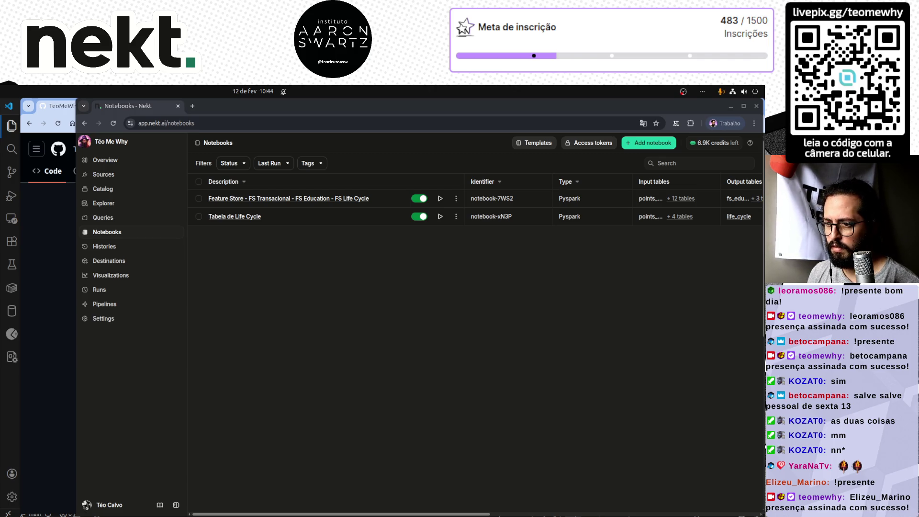
left_click(124, 306)
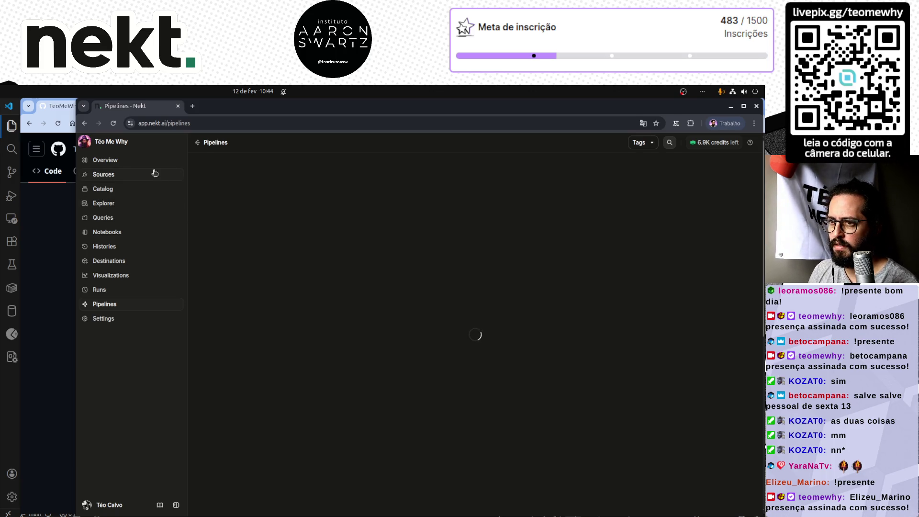
- Capture a screenshot of the whole browser window showing the pipeline graph
key("Print")
left_click_drag(78, 100, 765, 515)
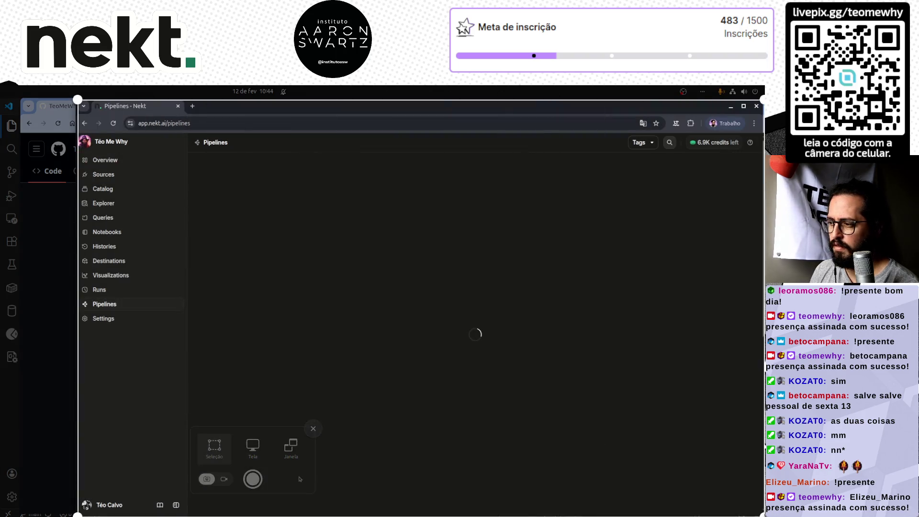
left_click(252, 479)
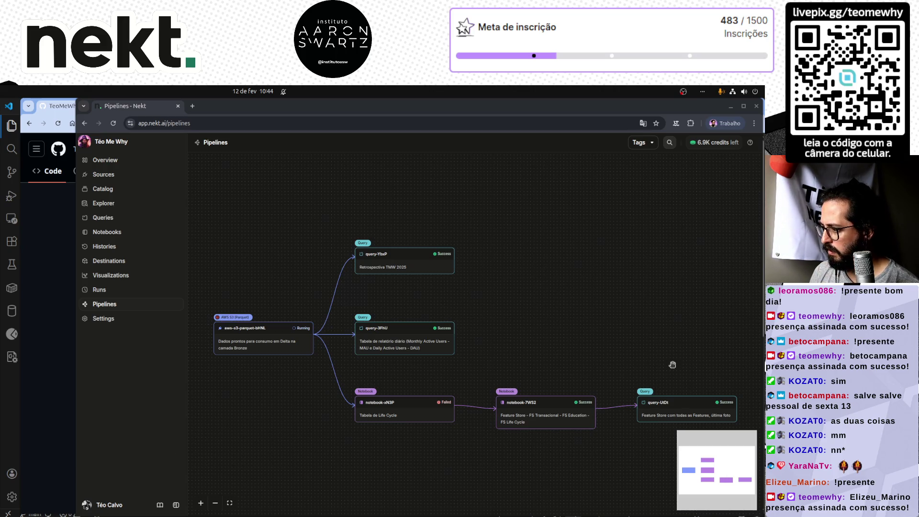
scroll(671, 365, "up", 1)
scroll(577, 374, "up", 1)
scroll(577, 374, "left", 5)
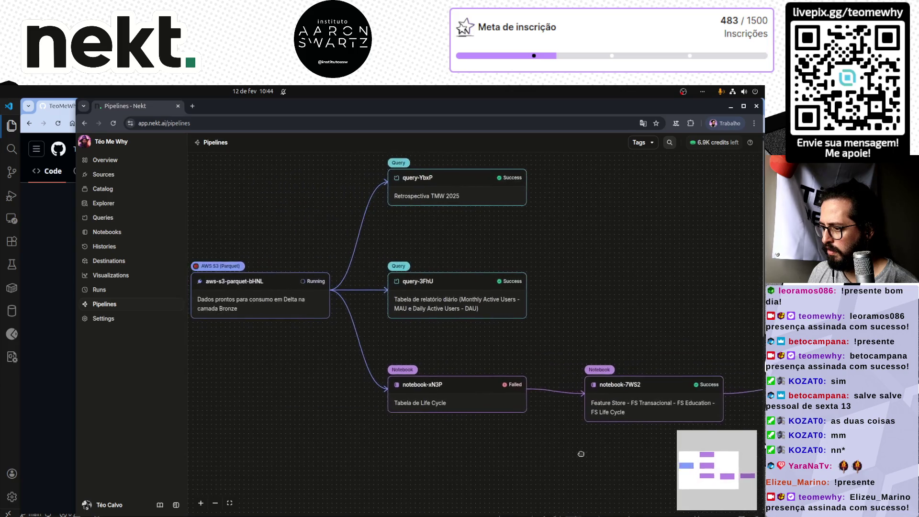
scroll(594, 453, "left", 3)
scroll(591, 456, "up", 1)
scroll(576, 462, "left", 2)
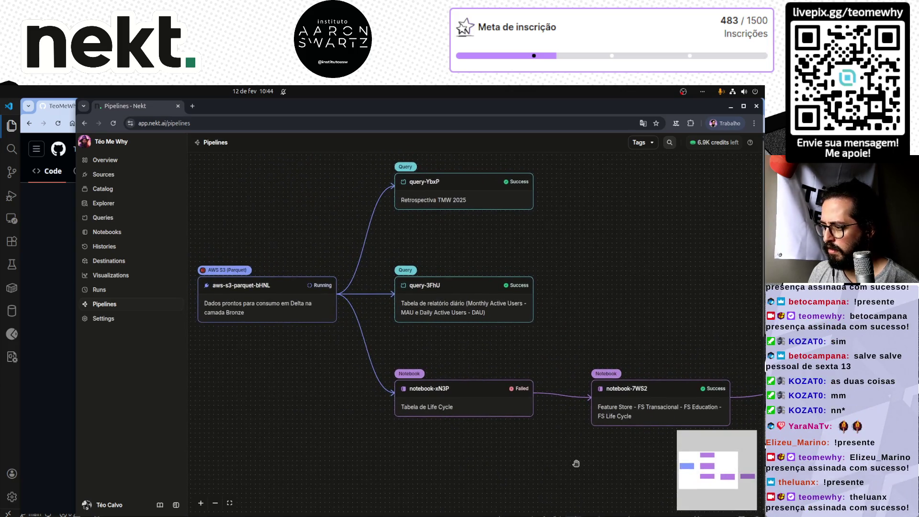
scroll(577, 461, "down", 2)
scroll(518, 436, "down", 1)
scroll(518, 436, "down", 1)
scroll(518, 437, "right", 2)
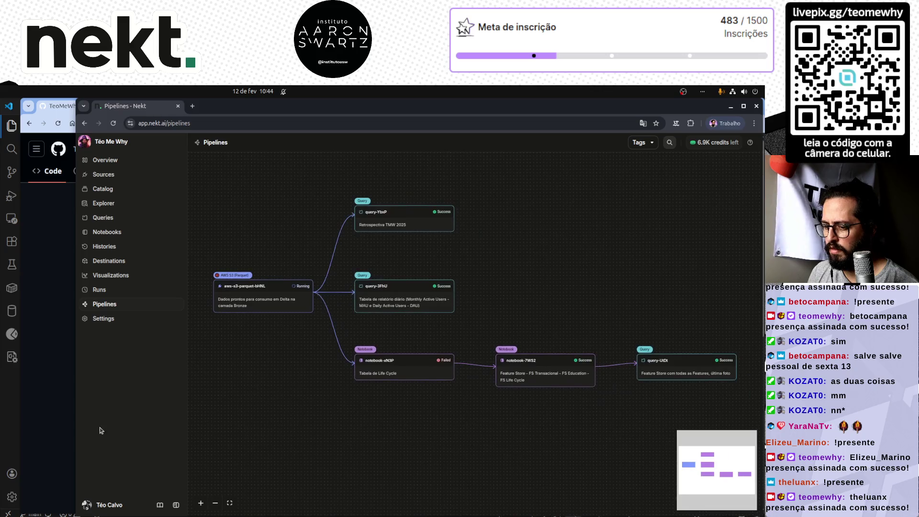
- Collapse the sidebar, enlarge the graph, and capture a screenshot cropped to its main nodes
left_click(176, 507)
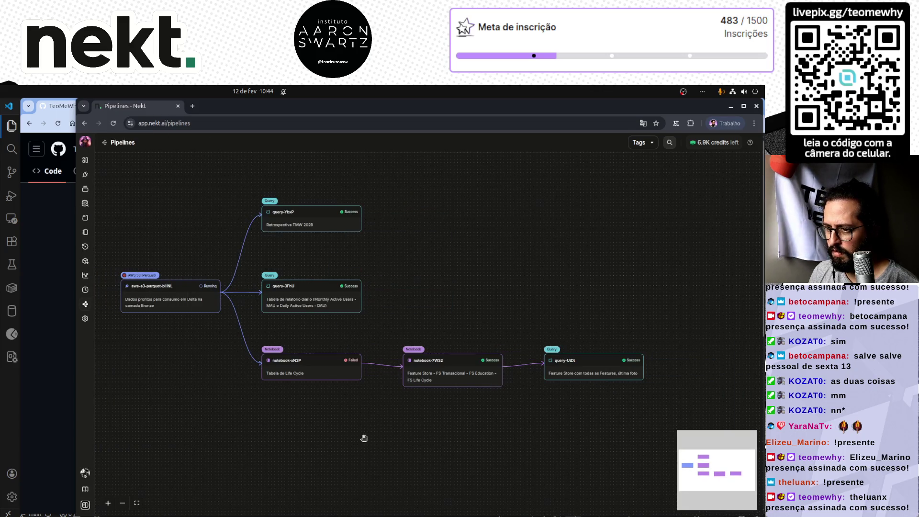
scroll(364, 438, "up", 2)
mouse_move(364, 437)
left_mouse_down()
mouse_move(432, 473)
mouse_move(476, 476)
left_mouse_up()
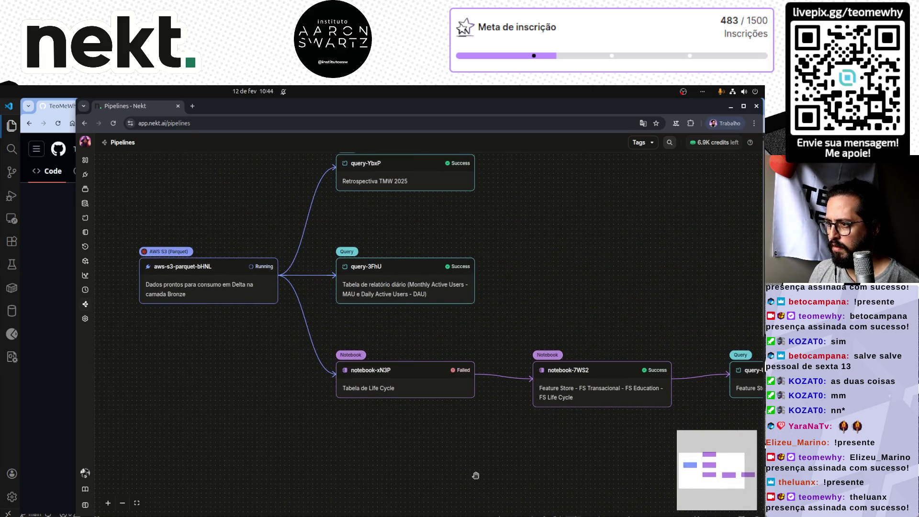
key("Print")
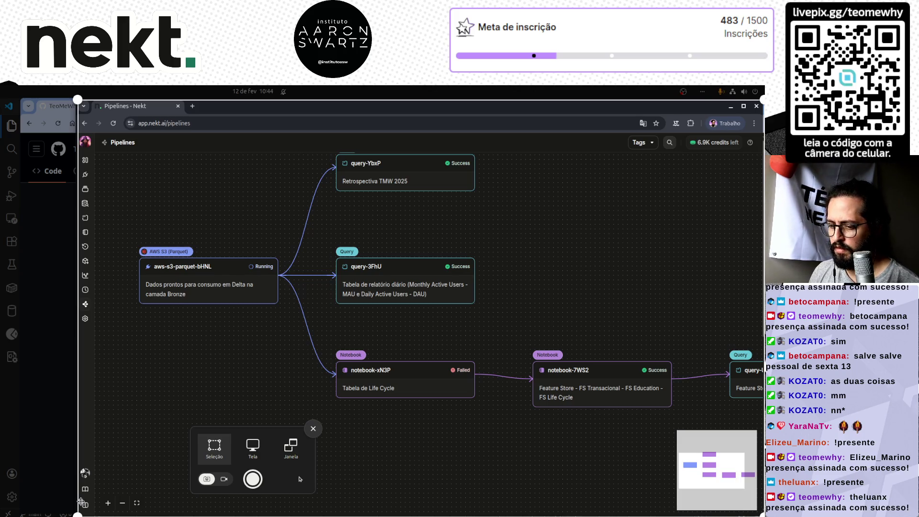
mouse_move(79, 514)
left_mouse_down()
mouse_move(161, 467)
mouse_move(133, 414)
left_mouse_up()
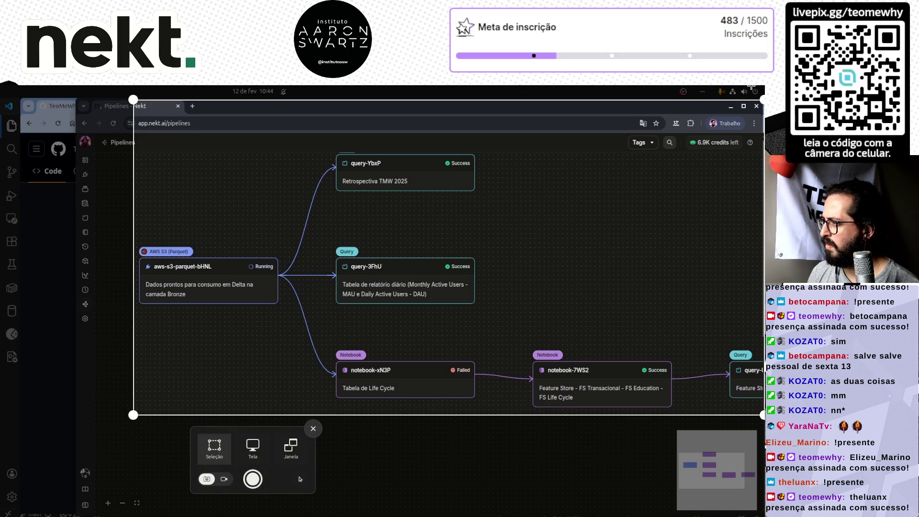
left_click_drag(739, 100, 728, 150)
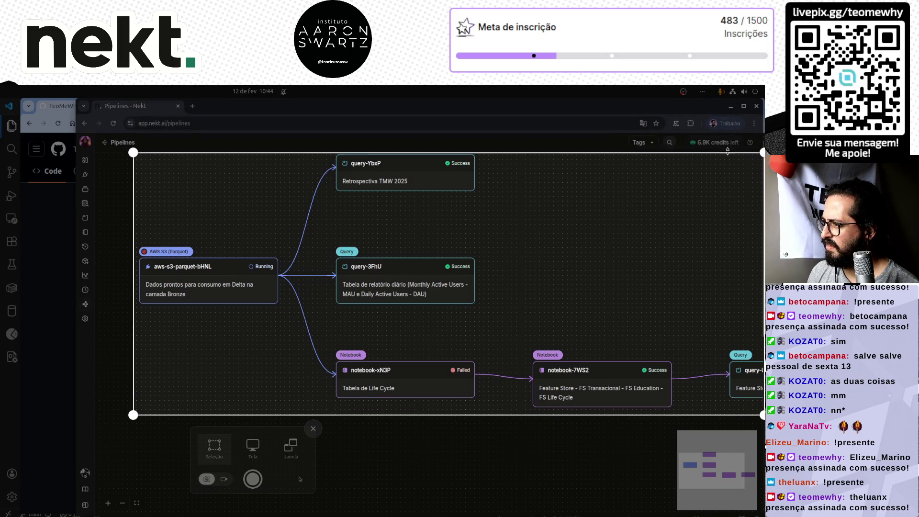
key("Return")
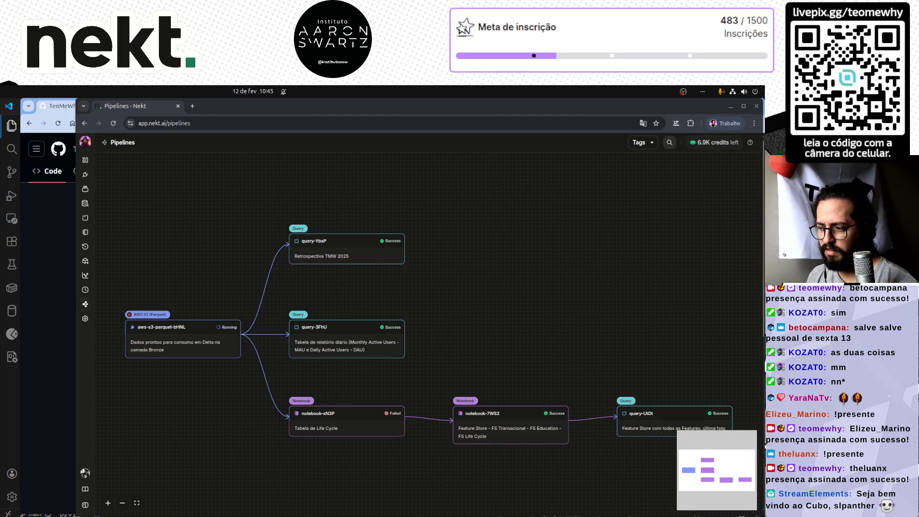
- Show the Runs table from the collapsed sidebar's Runs icon
left_click(86, 289)
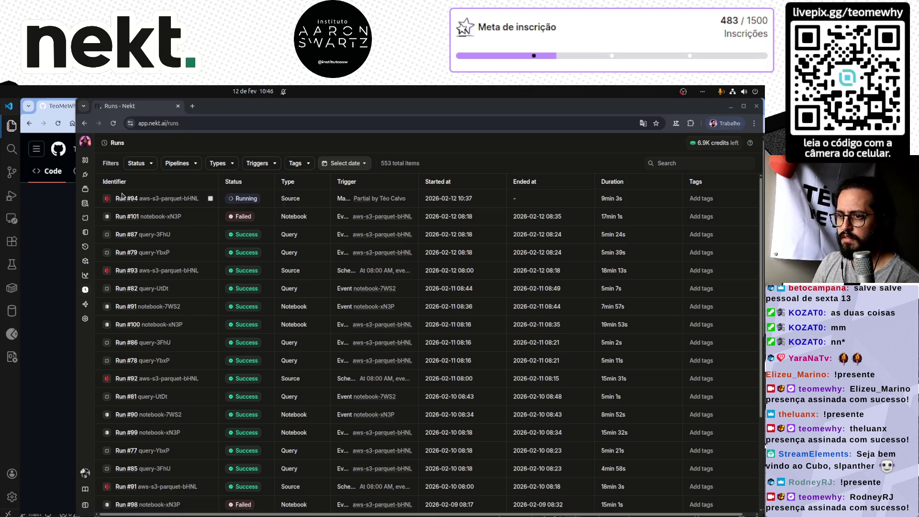
- Review running aws-s3-parquet-bHNL run #94's logs, then go back via Runs to the Pipelines graph
left_click(162, 198)
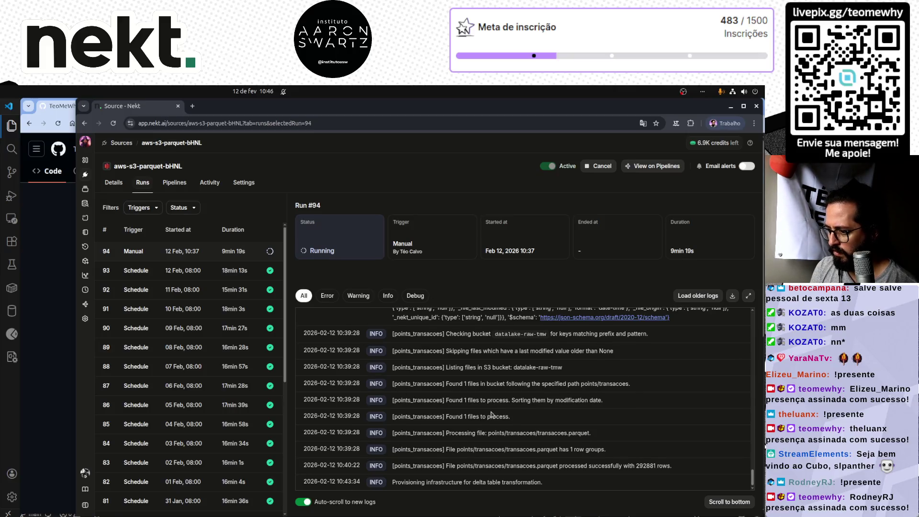
scroll(493, 415, "up", 5)
scroll(492, 415, "up", 3)
scroll(492, 415, "up", 3)
scroll(493, 414, "up", 3)
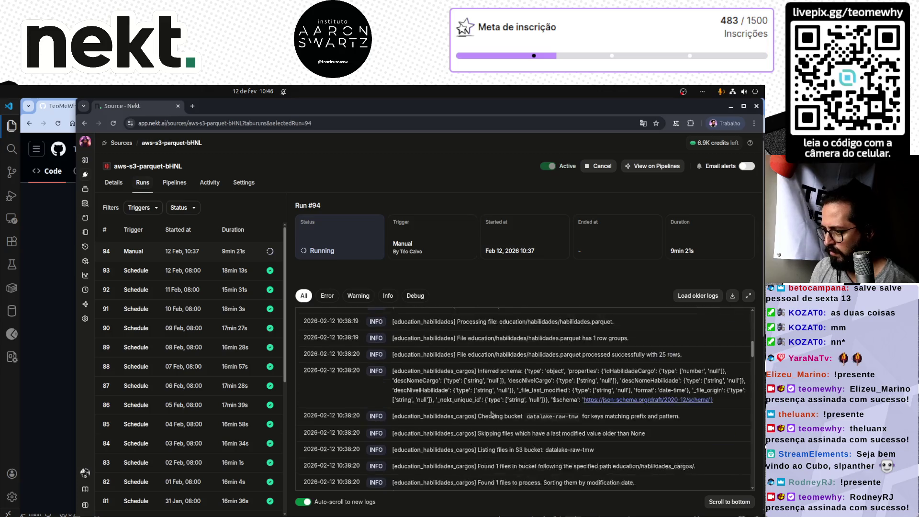
scroll(491, 411, "up", 2)
scroll(492, 411, "up", 2)
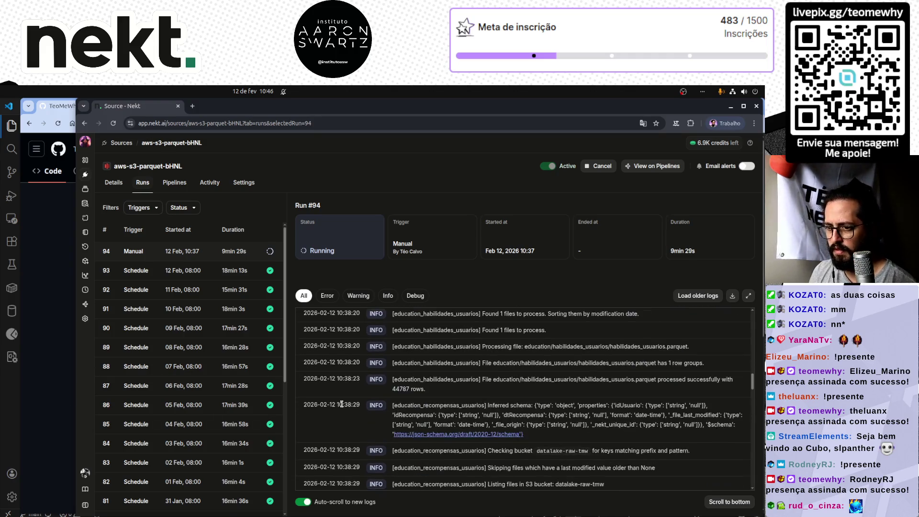
left_click(86, 501)
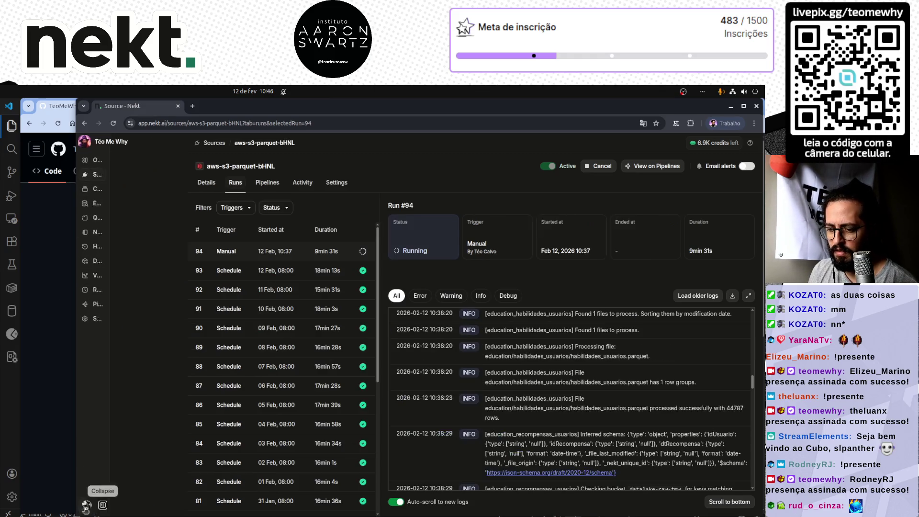
left_click(106, 291)
left_click(104, 304)
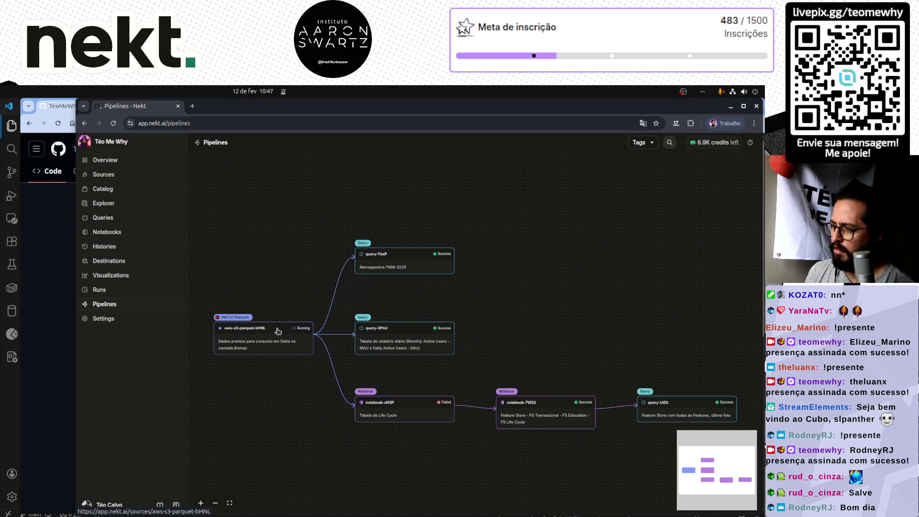
- On the Visualizations page, start adding a Streamlit visualization and continue to its description
left_click(406, 348)
left_click(116, 274)
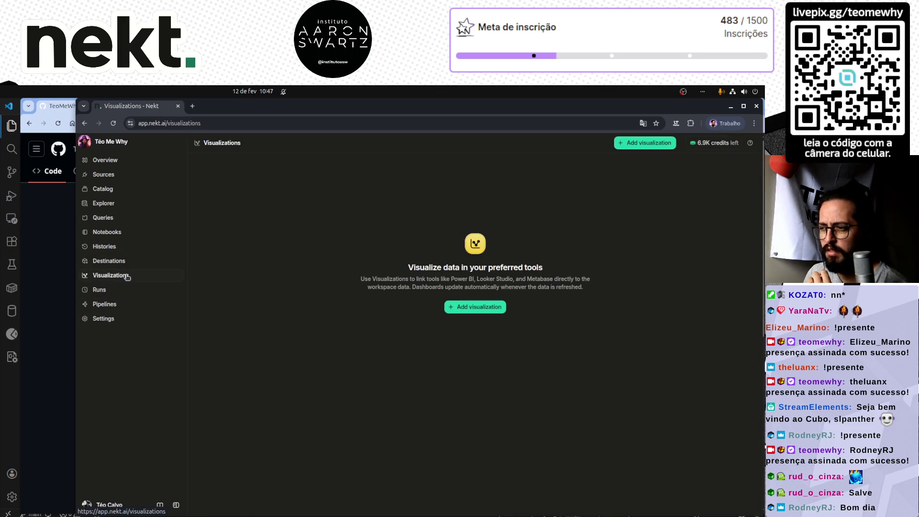
left_click(476, 307)
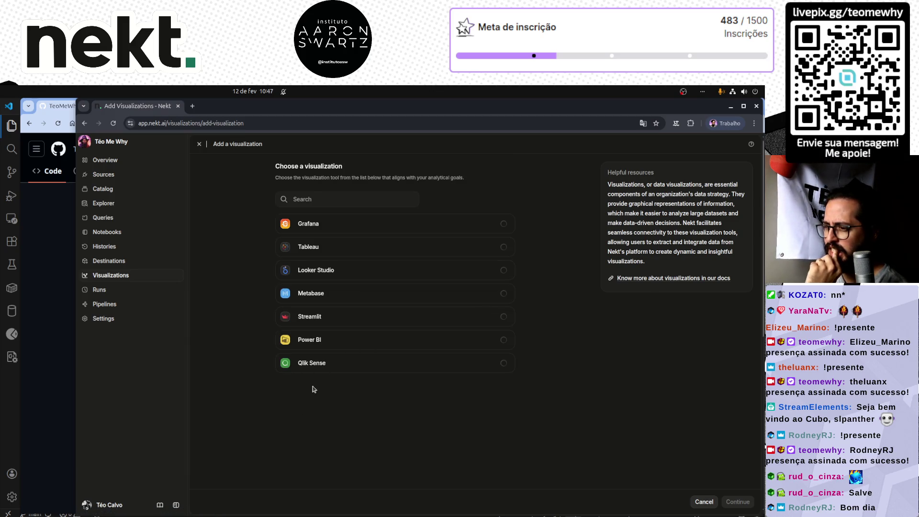
left_click(330, 322)
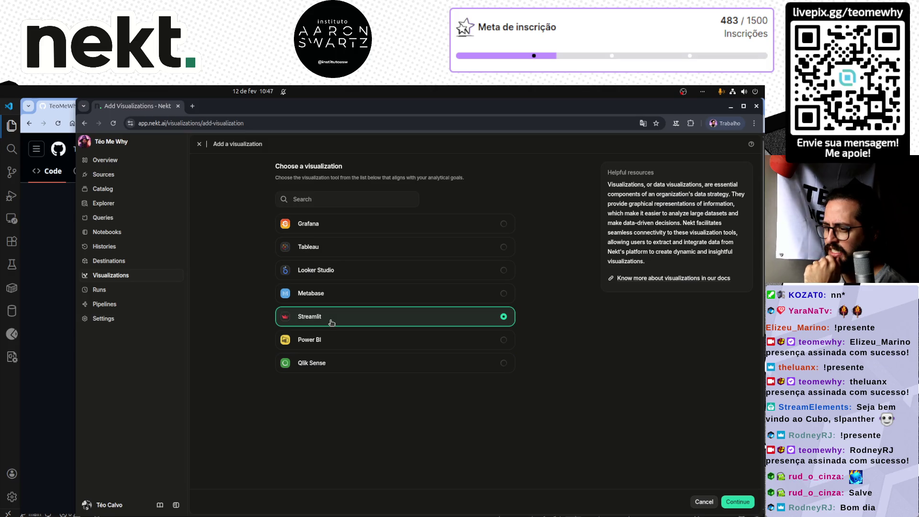
left_click(741, 508)
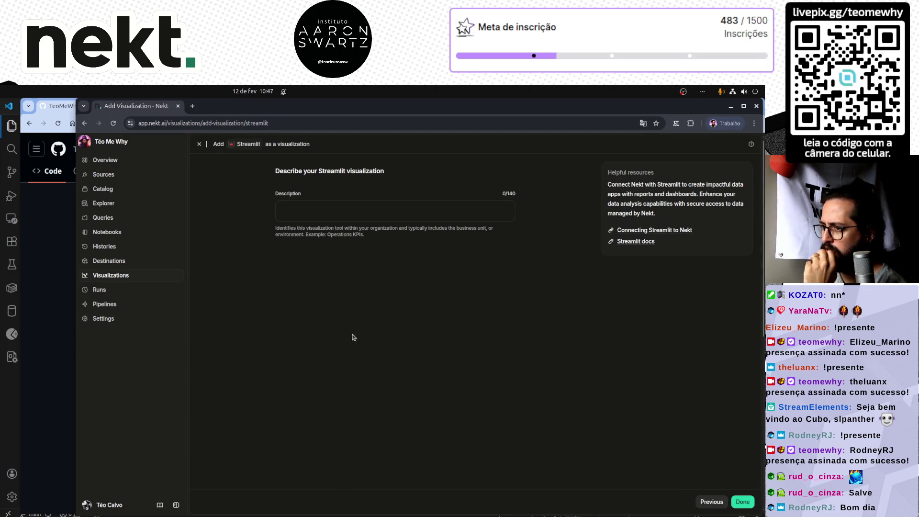
- Try to finish without a description, then back out to the empty Visualizations page
left_click(414, 216)
left_click(742, 502)
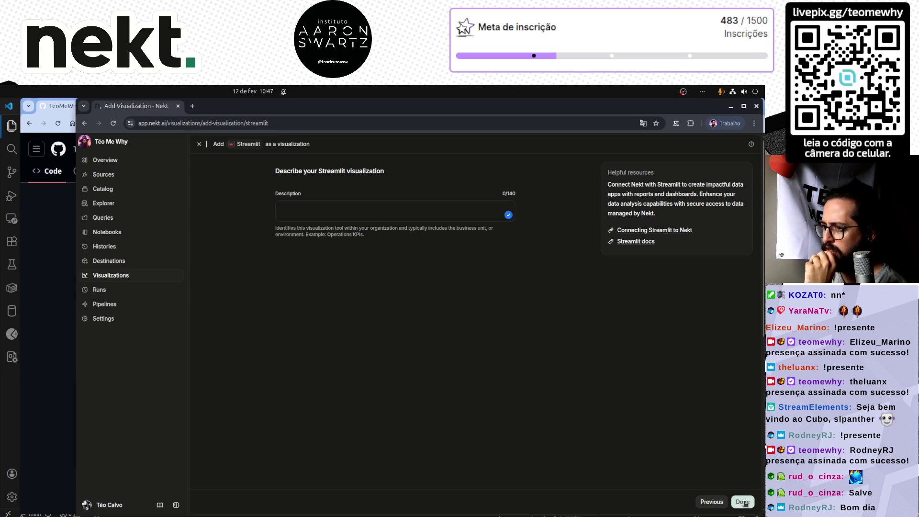
key("alt+Left")
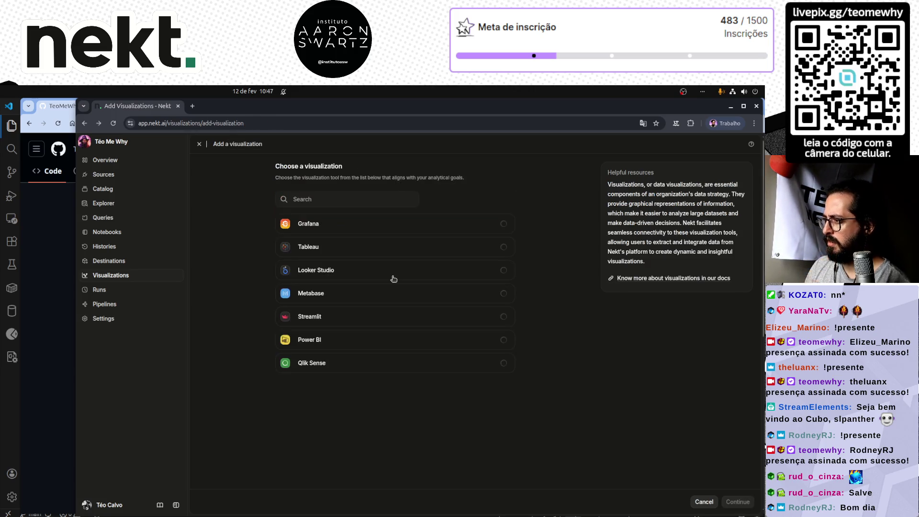
key("alt+Left")
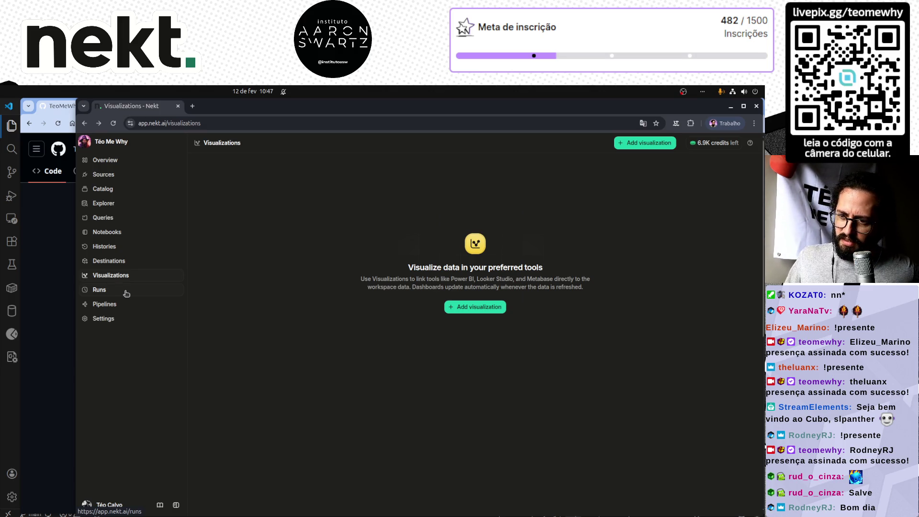
- From the Pipelines graph, open the aws-s3-parquet-bHNL source's Runs tab showing running run #94
left_click(105, 304)
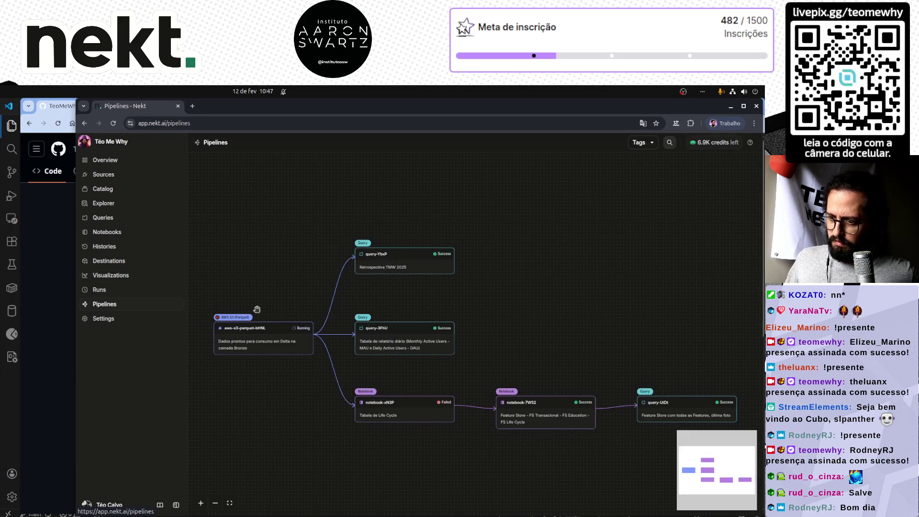
left_click(267, 347)
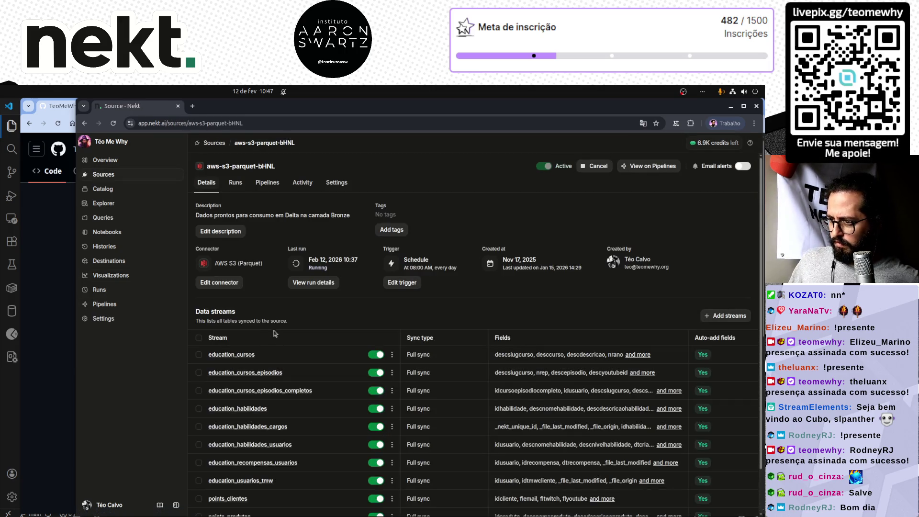
left_click(302, 283)
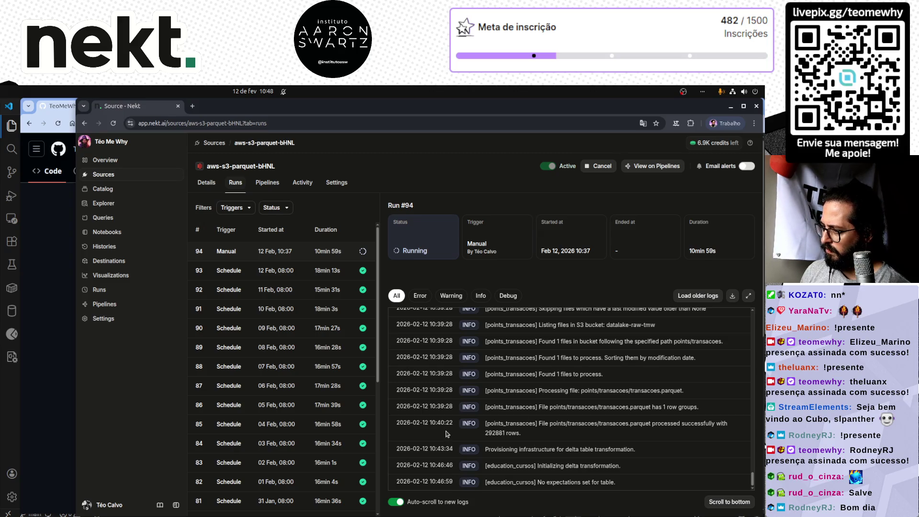
double_click(514, 424)
scroll(515, 424, "up", 2)
scroll(515, 425, "up", 2)
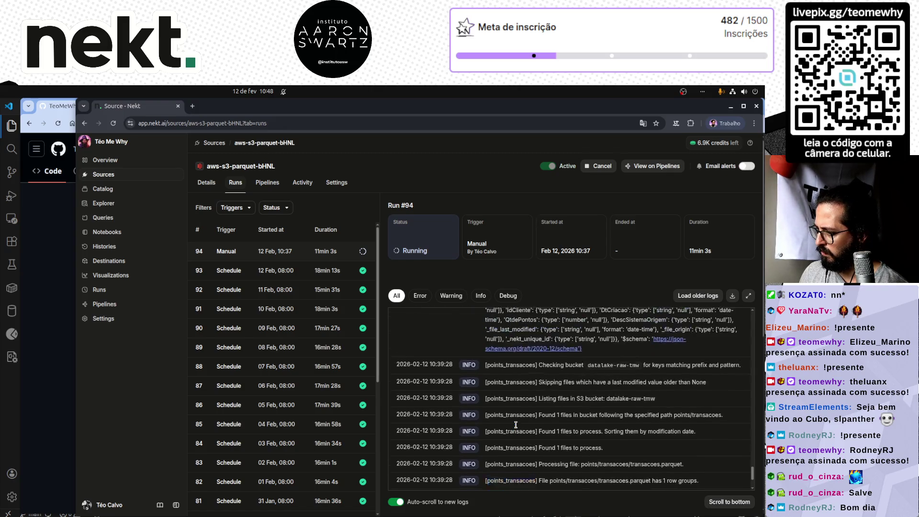
scroll(516, 428, "up", 2)
scroll(517, 427, "up", 2)
scroll(518, 424, "up", 2)
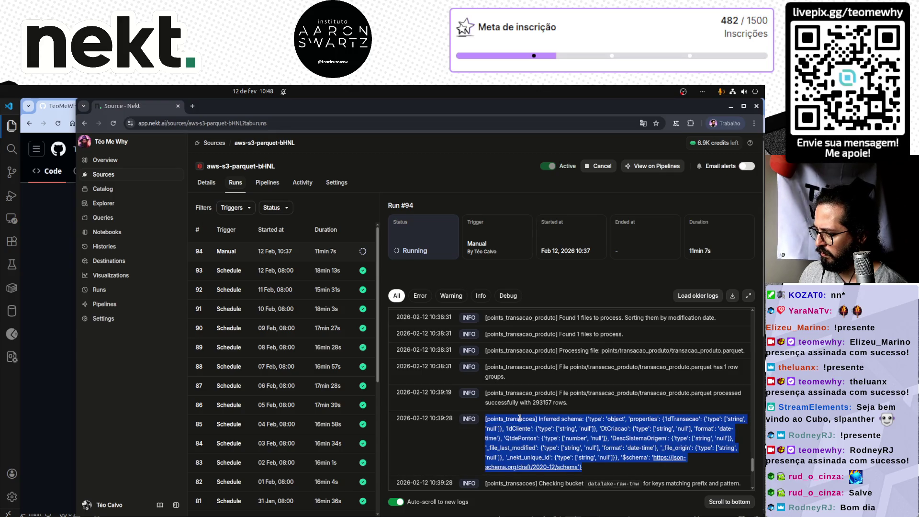
scroll(520, 420, "down", 4)
scroll(520, 422, "down", 1)
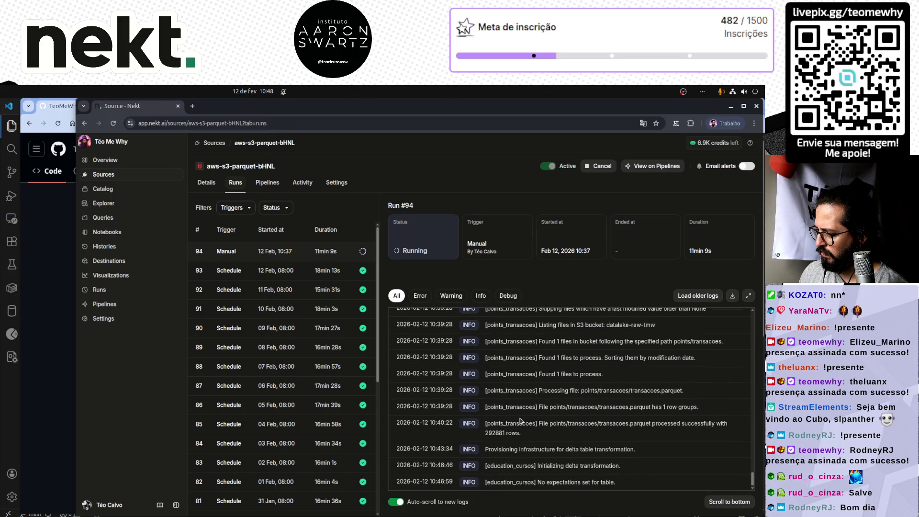
double_click(518, 424)
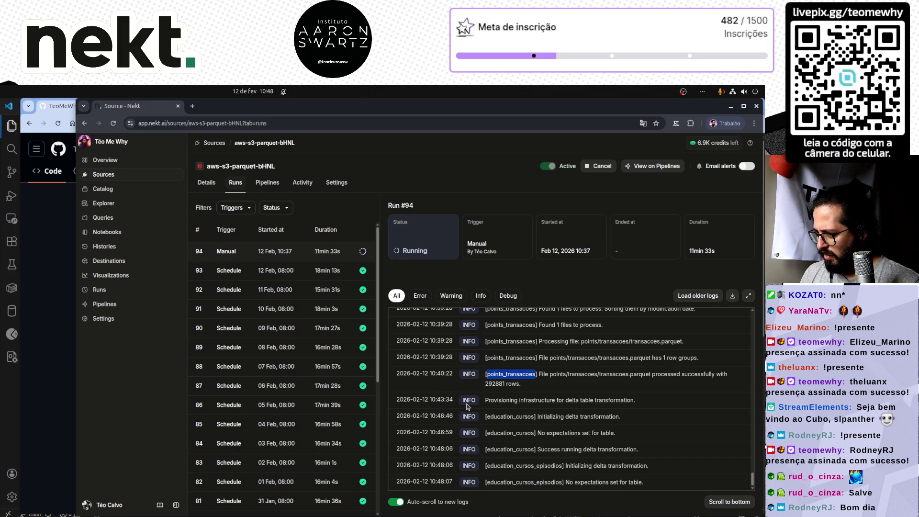
scroll(467, 406, "up", 1)
scroll(466, 407, "up", 3)
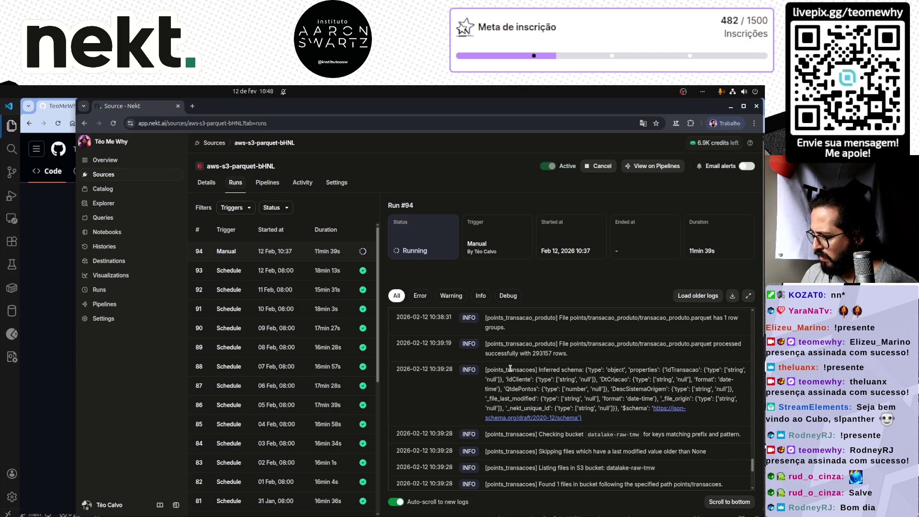
scroll(509, 368, "up", 1)
scroll(510, 368, "up", 1)
scroll(510, 368, "up", 2)
scroll(510, 368, "up", 2)
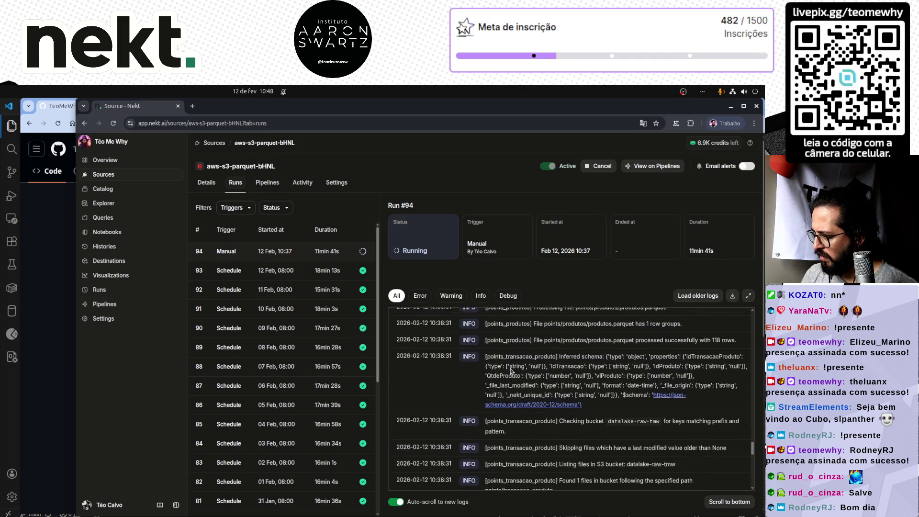
scroll(510, 368, "up", 1)
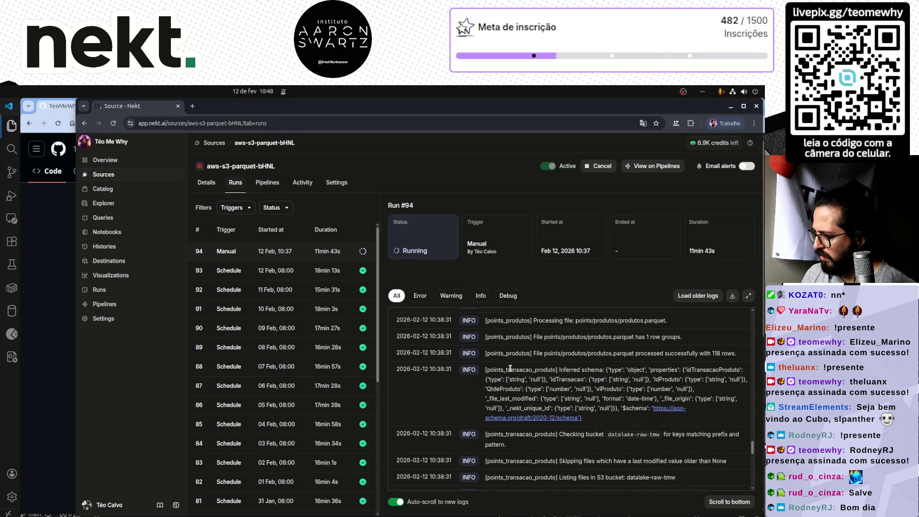
scroll(510, 368, "up", 1)
scroll(511, 369, "up", 1)
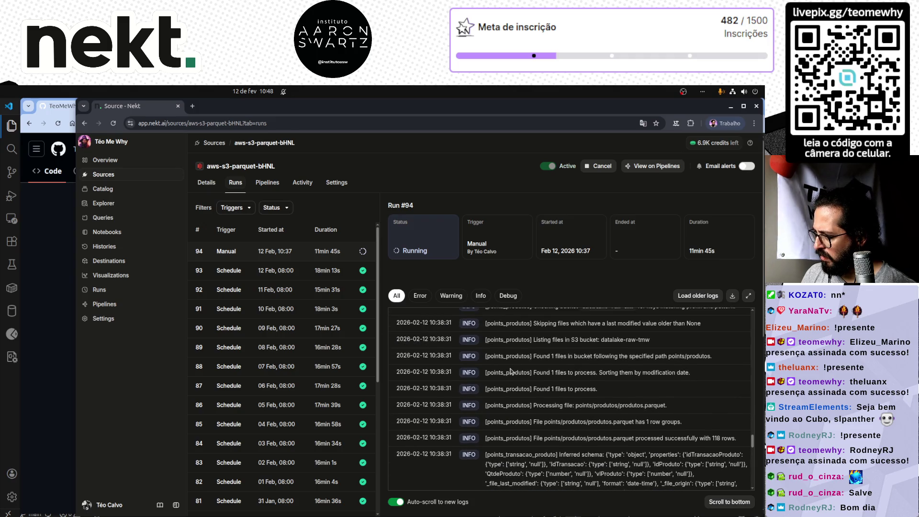
scroll(510, 370, "up", 1)
scroll(510, 369, "up", 1)
scroll(510, 370, "up", 1)
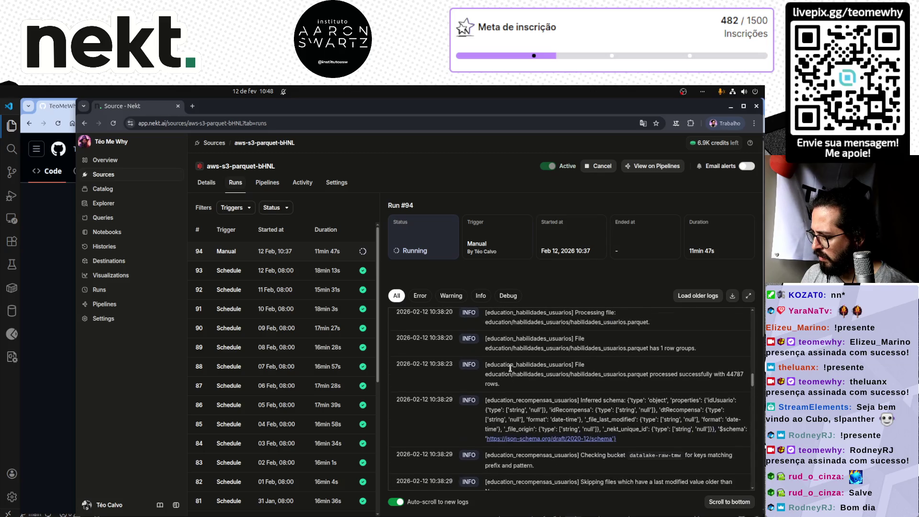
scroll(510, 370, "down", 2)
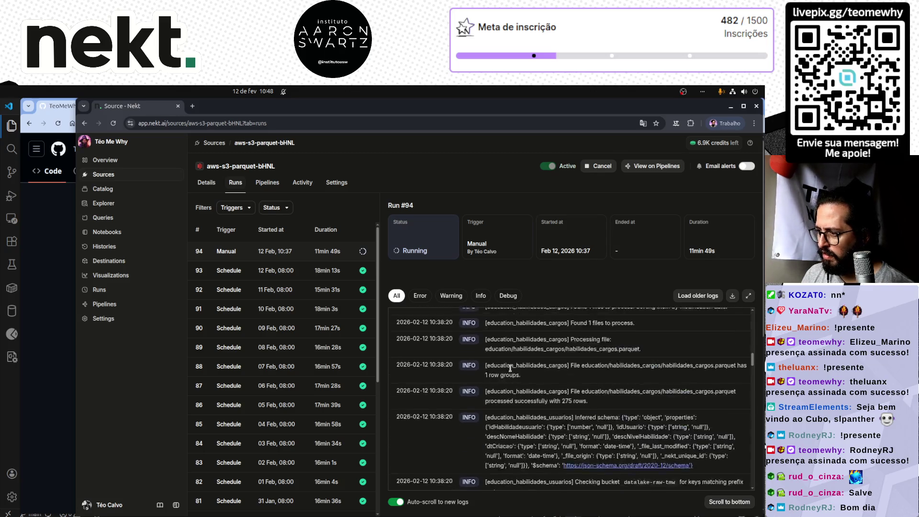
scroll(510, 370, "down", 1)
scroll(510, 370, "down", 2)
scroll(511, 369, "down", 2)
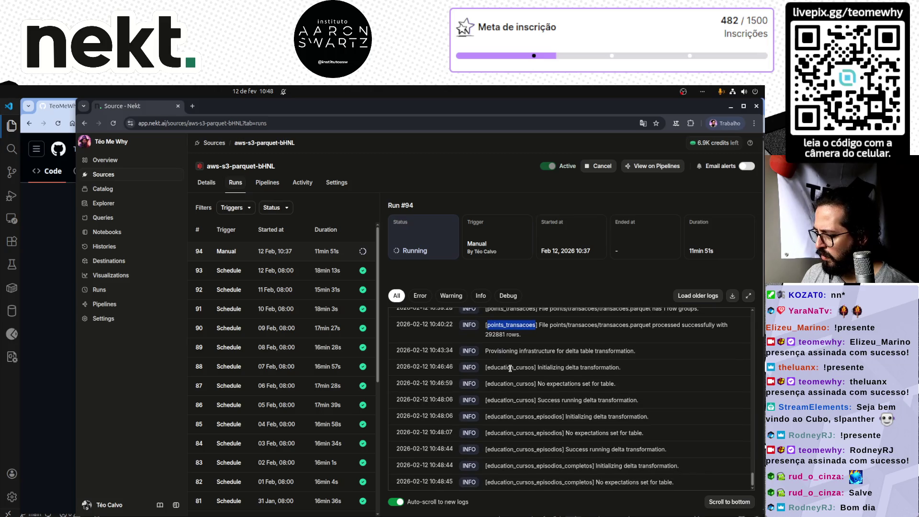
scroll(509, 369, "up", 1)
scroll(510, 369, "up", 2)
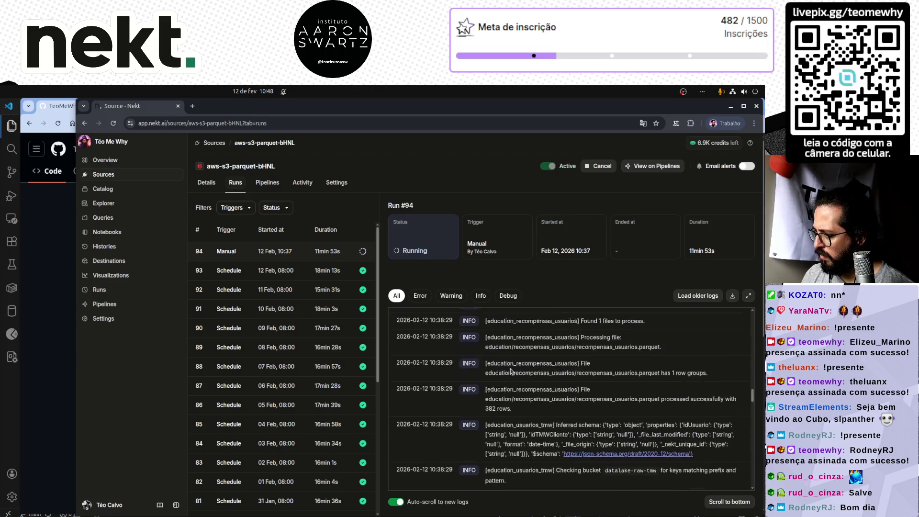
scroll(511, 369, "up", 1)
scroll(509, 369, "up", 1)
scroll(510, 368, "up", 1)
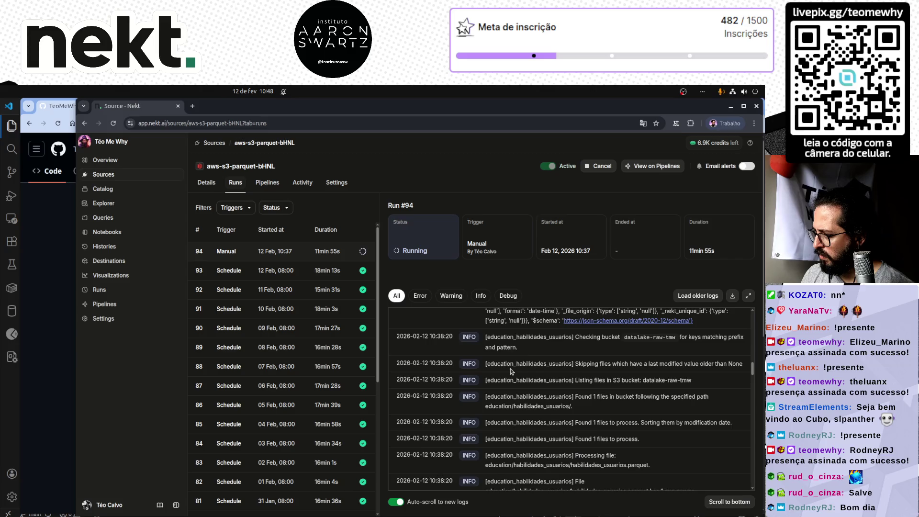
scroll(510, 369, "up", 1)
scroll(510, 368, "up", 1)
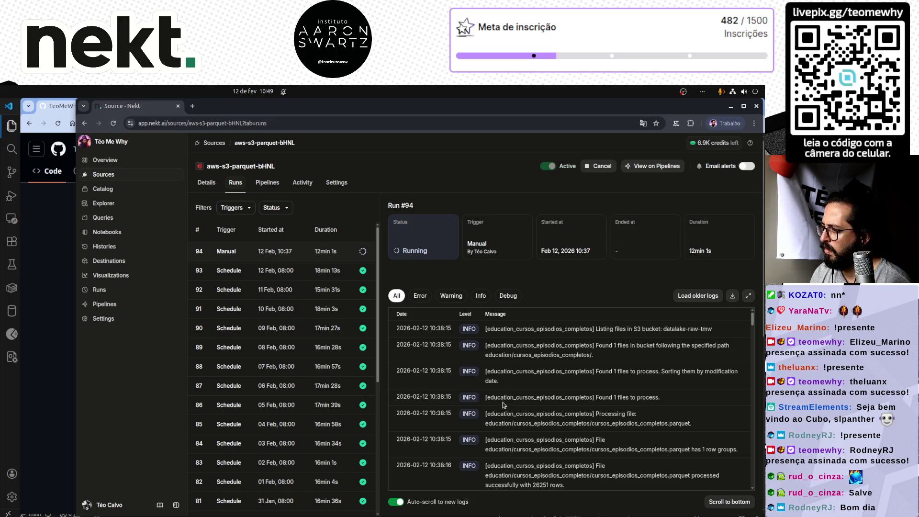
scroll(503, 402, "down", 1)
scroll(498, 413, "down", 1)
scroll(498, 413, "down", 1)
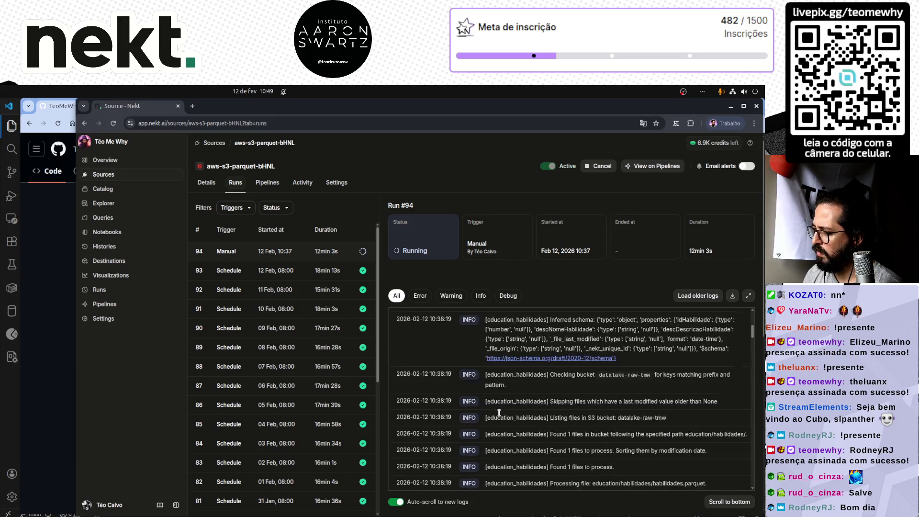
scroll(498, 412, "down", 1)
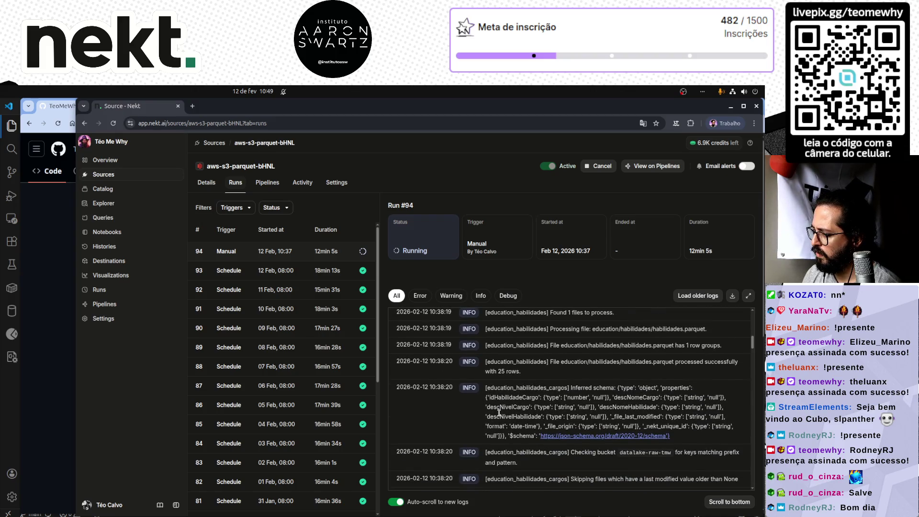
scroll(499, 413, "down", 2)
scroll(499, 413, "down", 2)
scroll(498, 413, "down", 2)
scroll(498, 413, "down", 2)
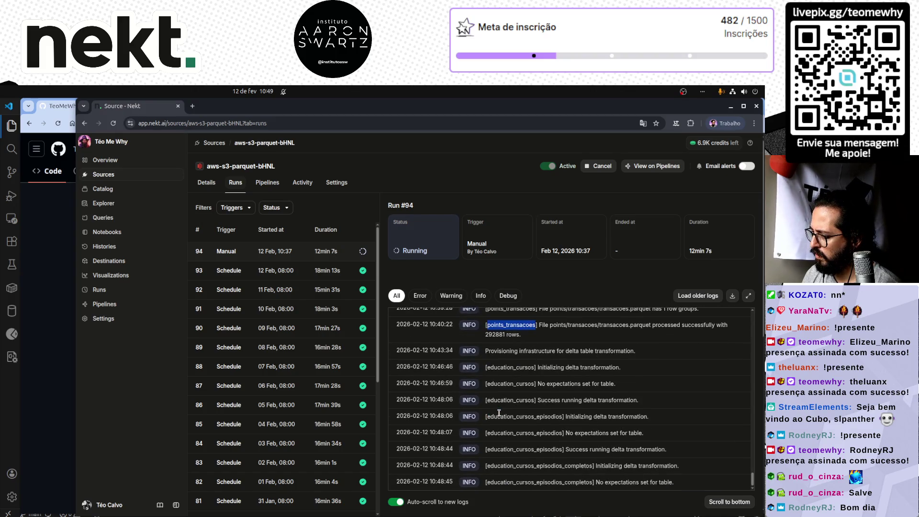
scroll(303, 432, "down", 2)
scroll(303, 433, "down", 2)
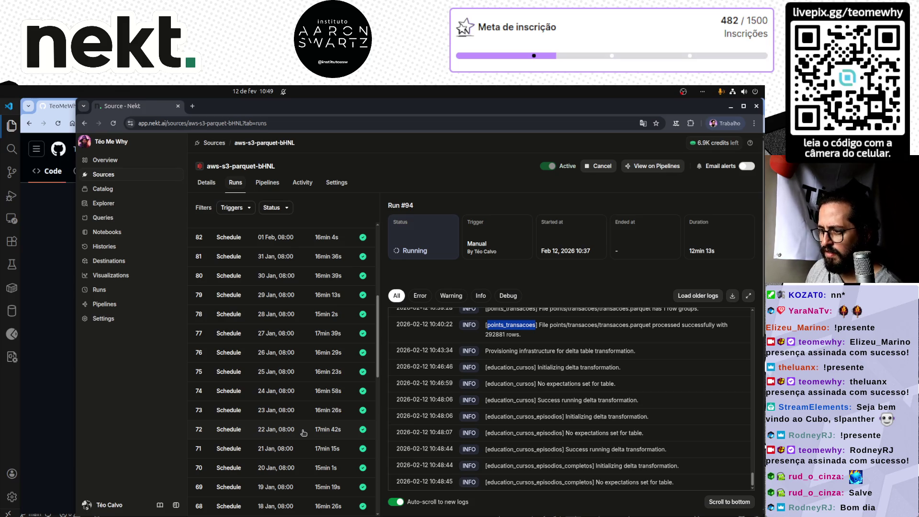
scroll(303, 432, "up", 2)
scroll(305, 429, "up", 2)
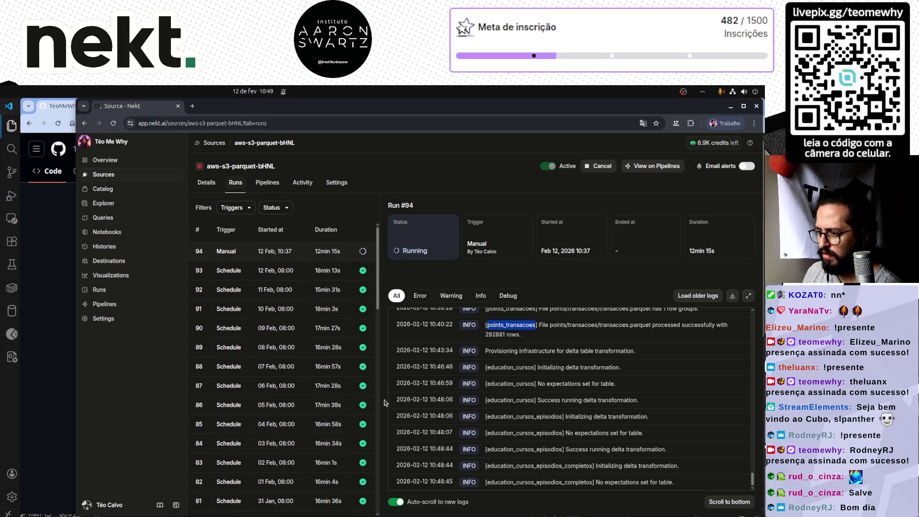
scroll(331, 380, "down", 10)
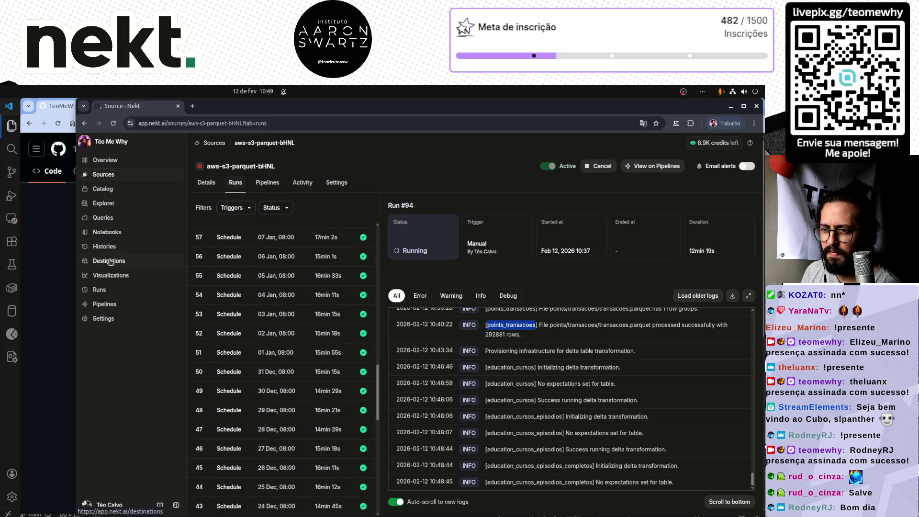
- Open notebook-xN3P's Runs tab and view failed run #97's out-of-memory log
left_click(107, 231)
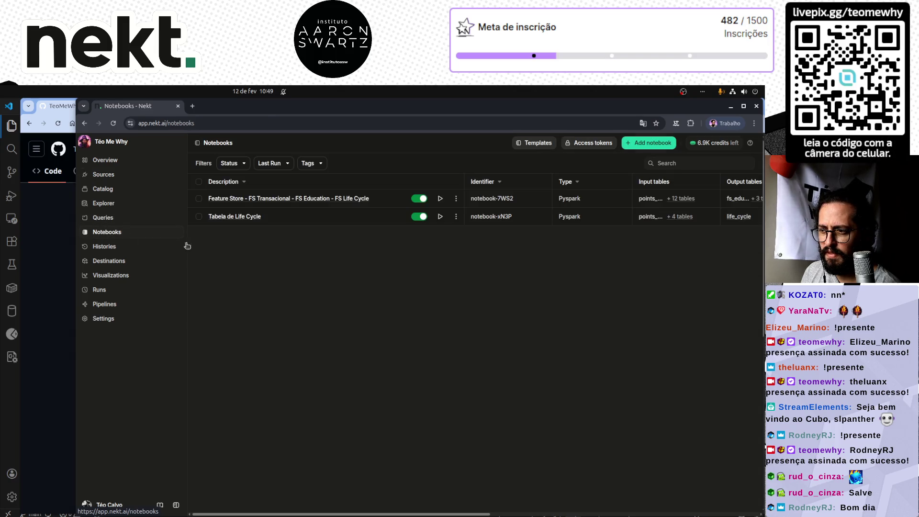
left_click(236, 218)
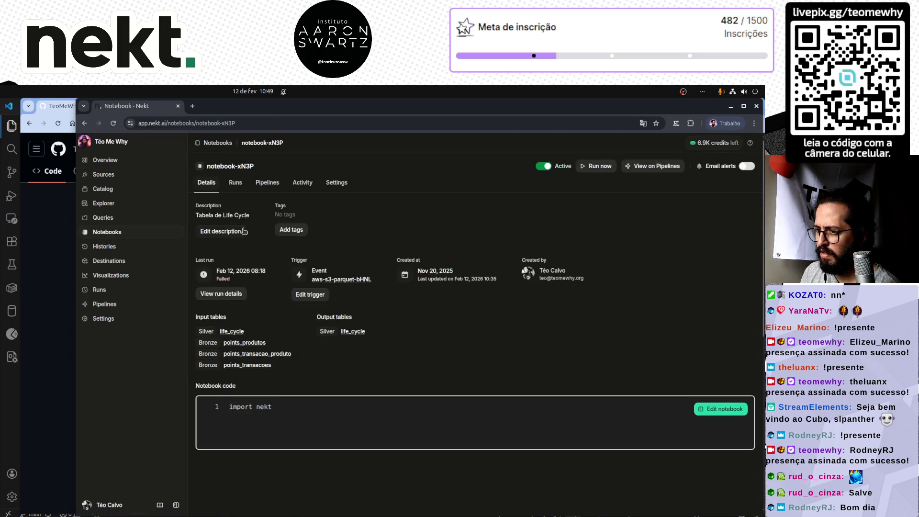
left_click(235, 183)
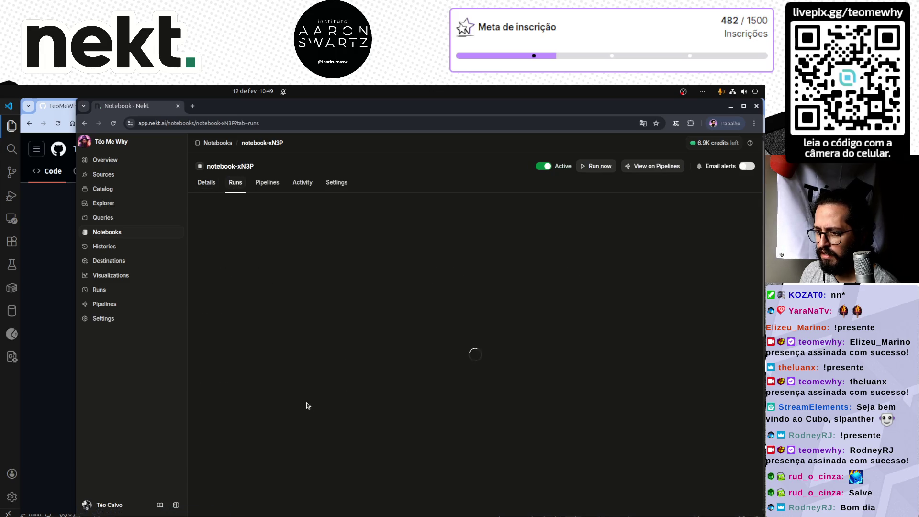
scroll(304, 399, "down", 5)
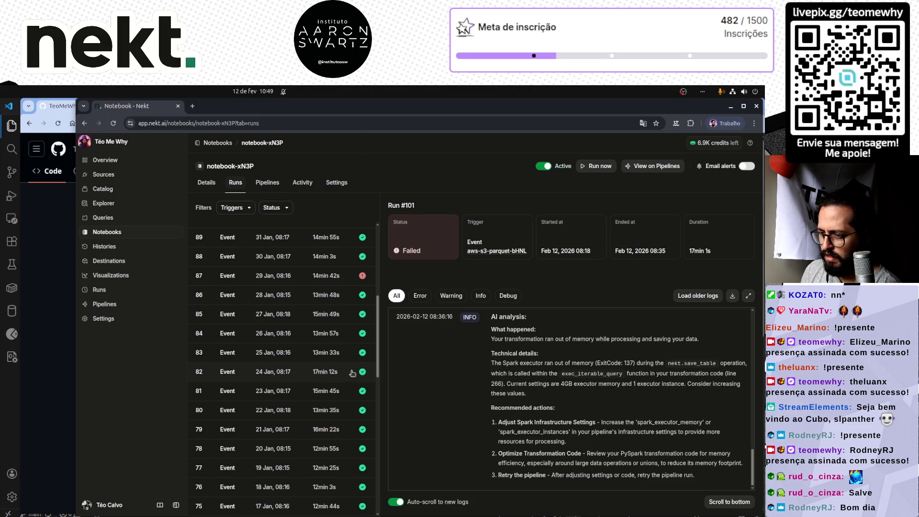
scroll(352, 372, "down", 5)
scroll(313, 372, "down", 5)
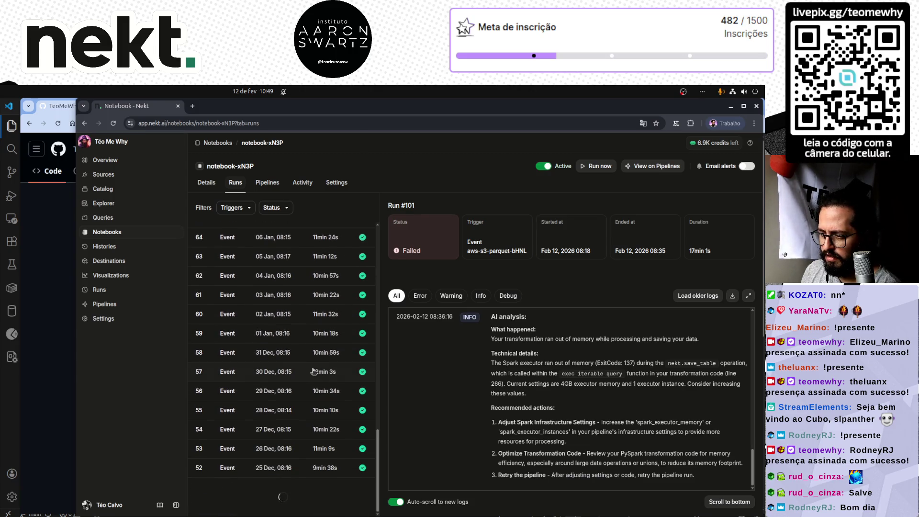
scroll(313, 370, "down", 5)
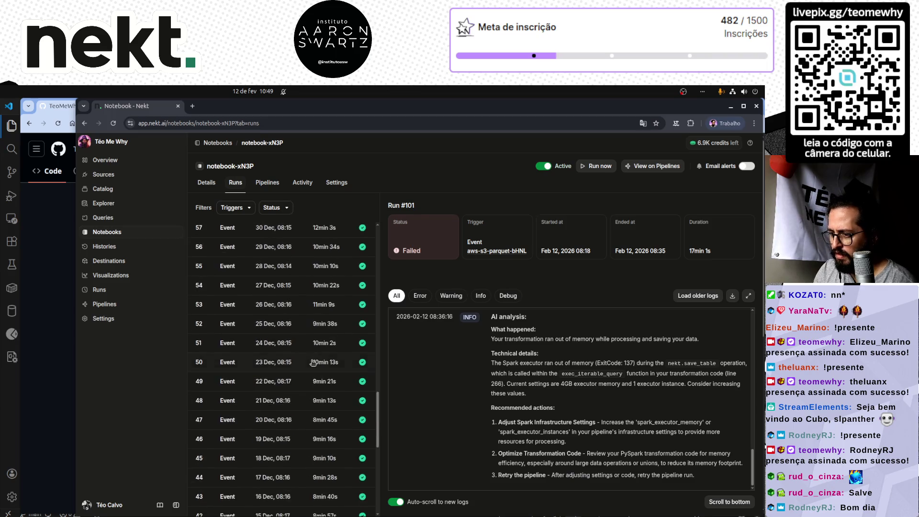
scroll(313, 363, "up", 10)
scroll(313, 362, "up", 8)
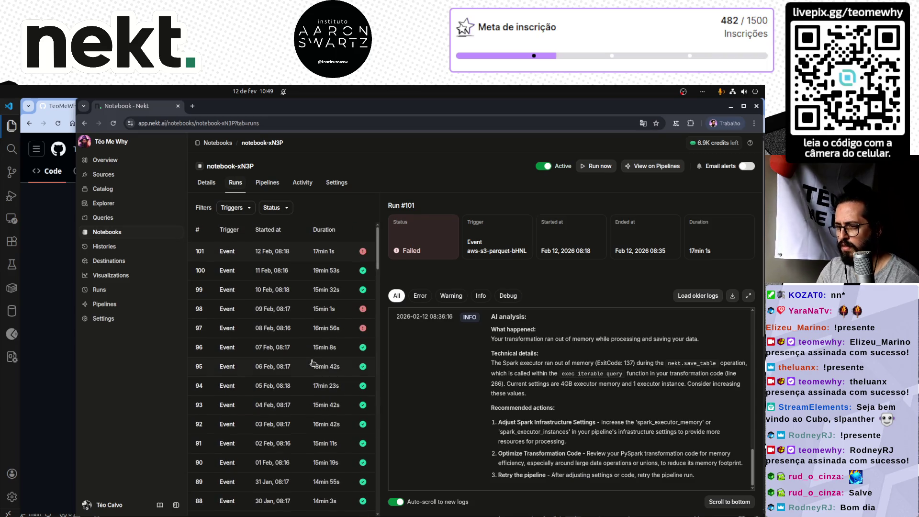
left_click(317, 327)
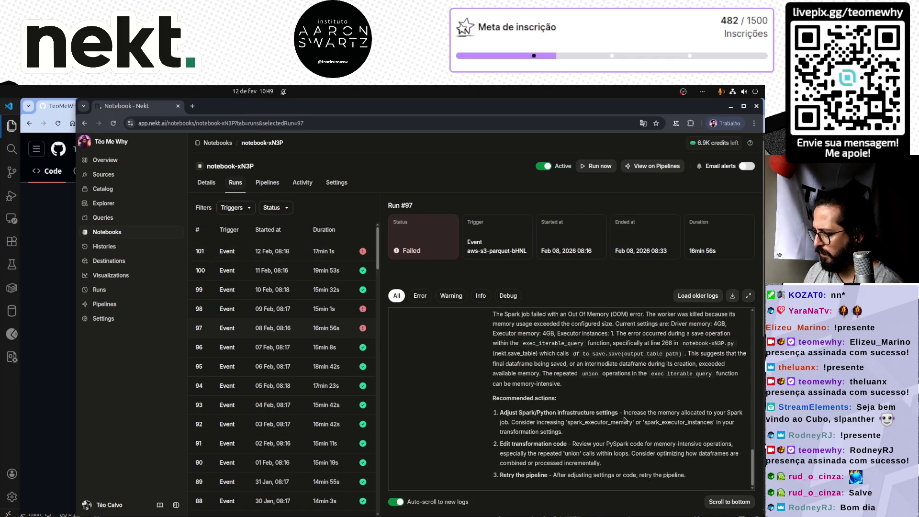
scroll(625, 420, "up", 1)
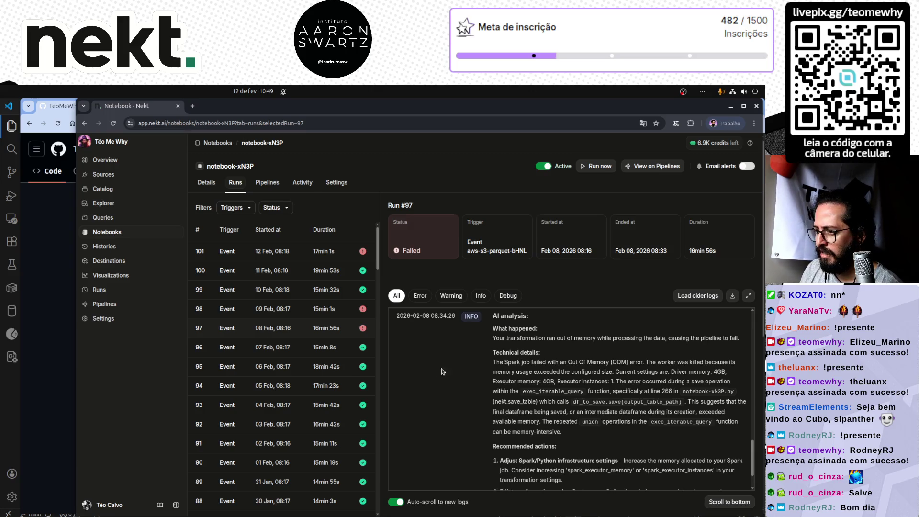
- Check failed runs #98 and #101 logs, then leave for the Sources page
left_click(319, 309)
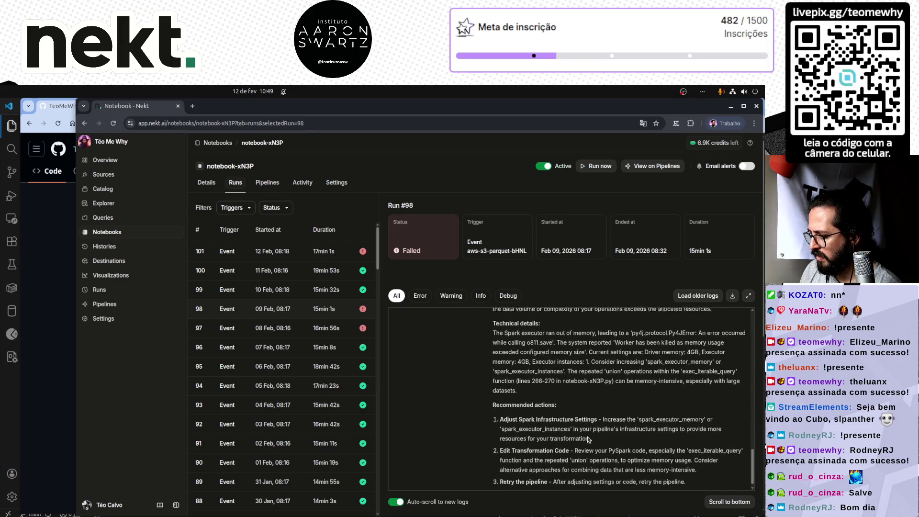
left_click(331, 253)
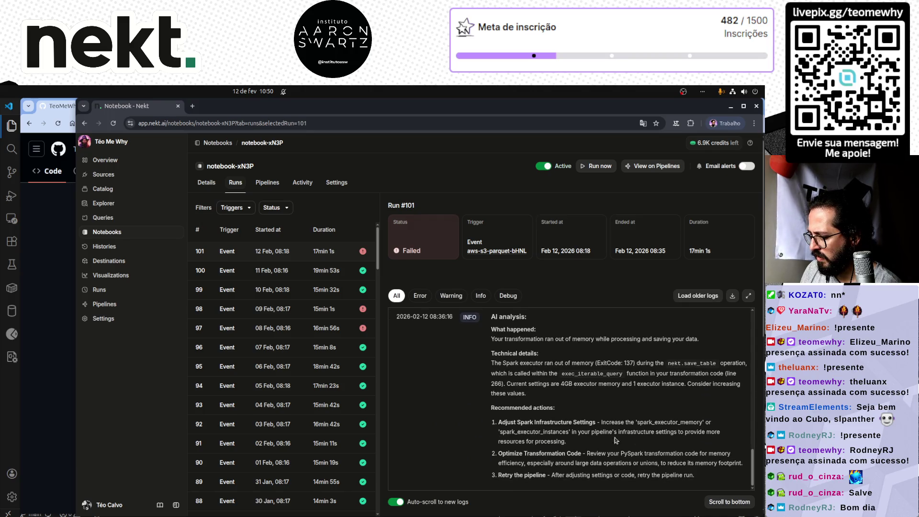
scroll(312, 432, "down", 5)
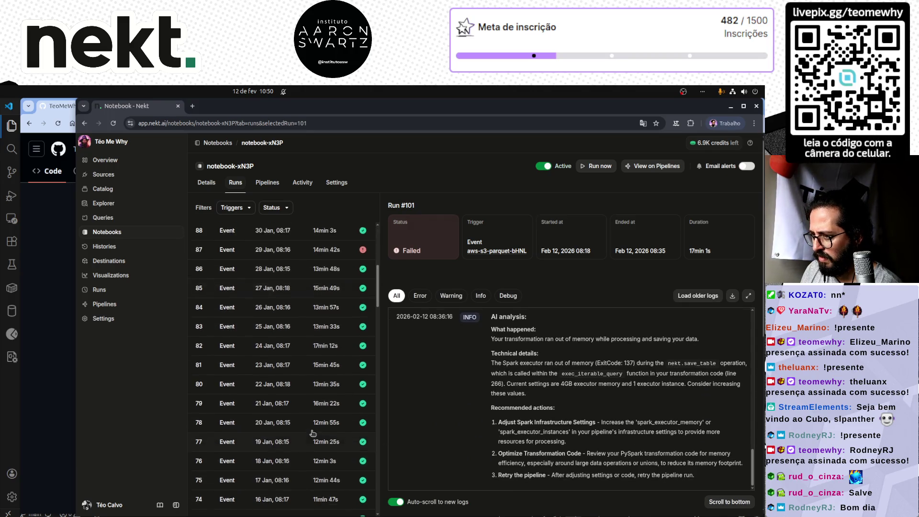
scroll(313, 432, "down", 5)
scroll(312, 432, "down", 4)
scroll(312, 432, "down", 3)
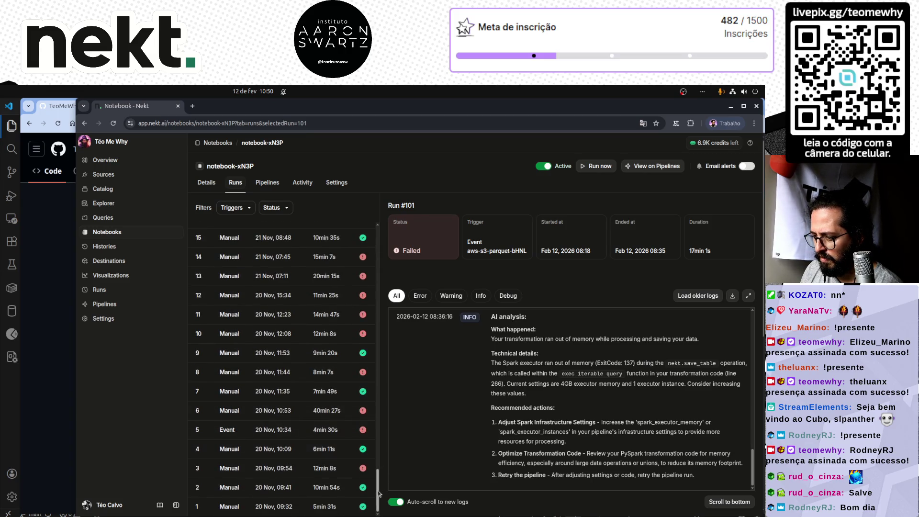
left_click_drag(378, 490, 382, 236)
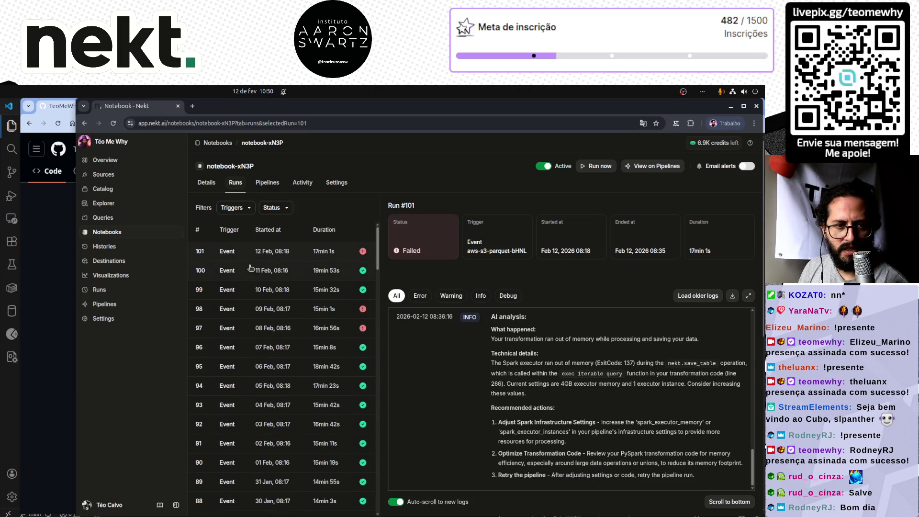
left_click(105, 175)
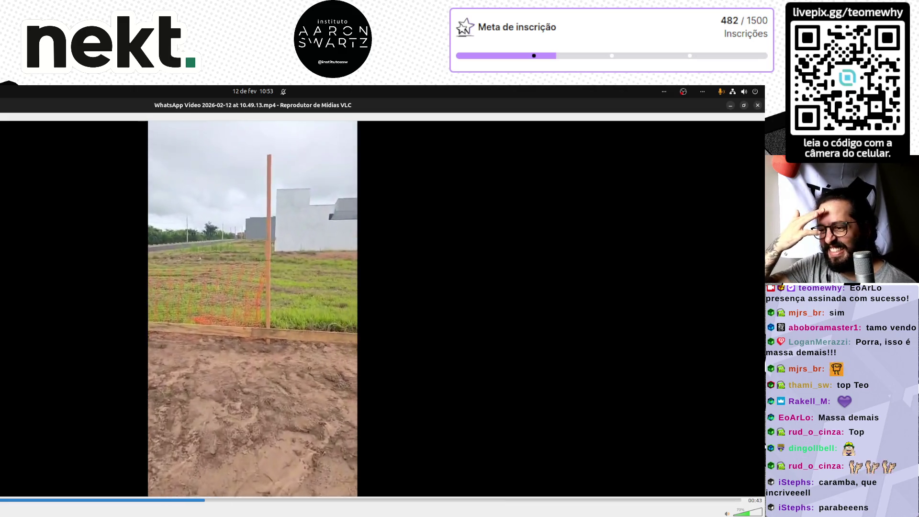
- Pause the fenced-plot video, rewind it to the start and resume playback
key("space")
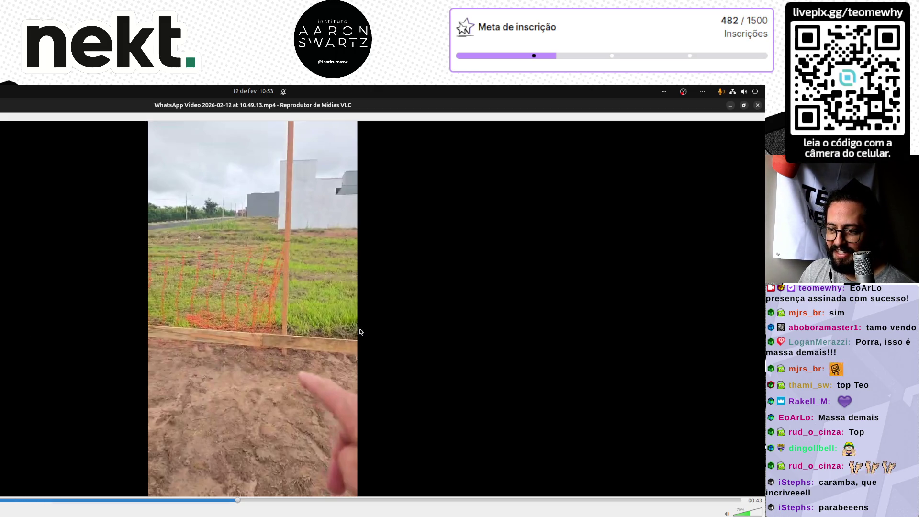
left_click_drag(238, 502, 4, 502)
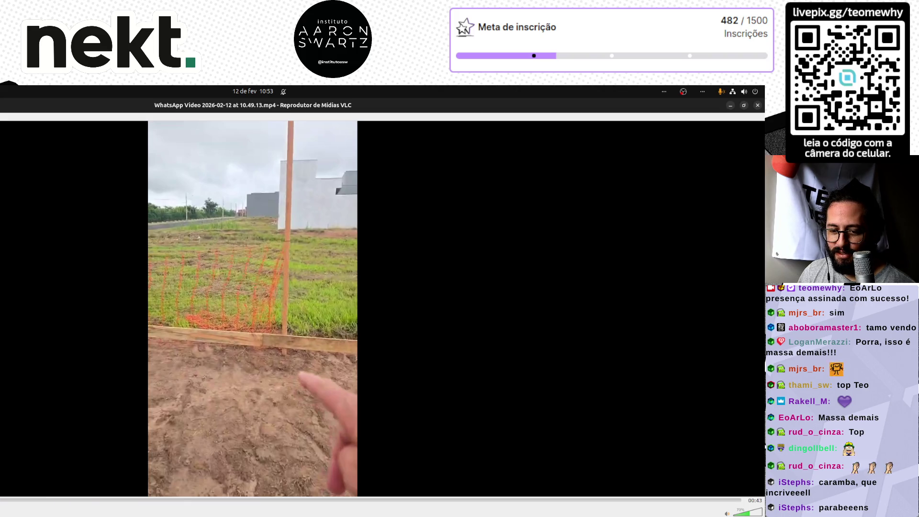
key("space")
key("space")
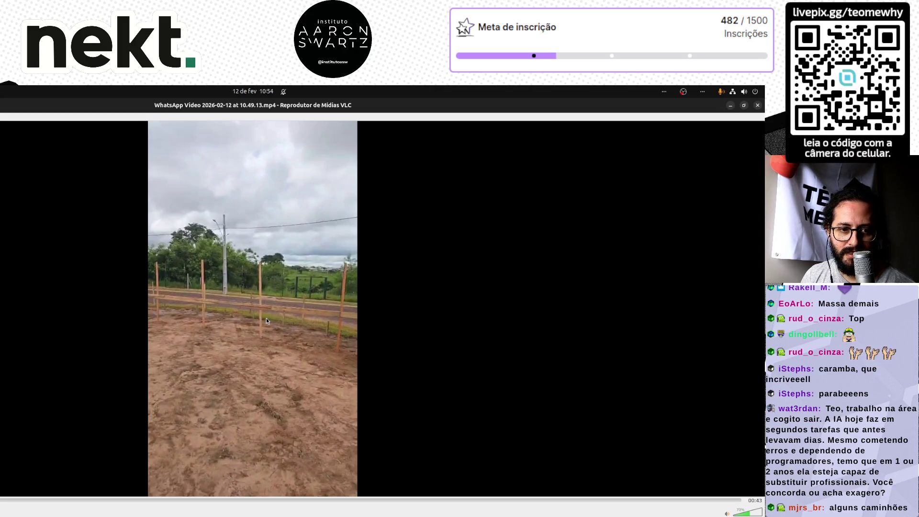
key("space")
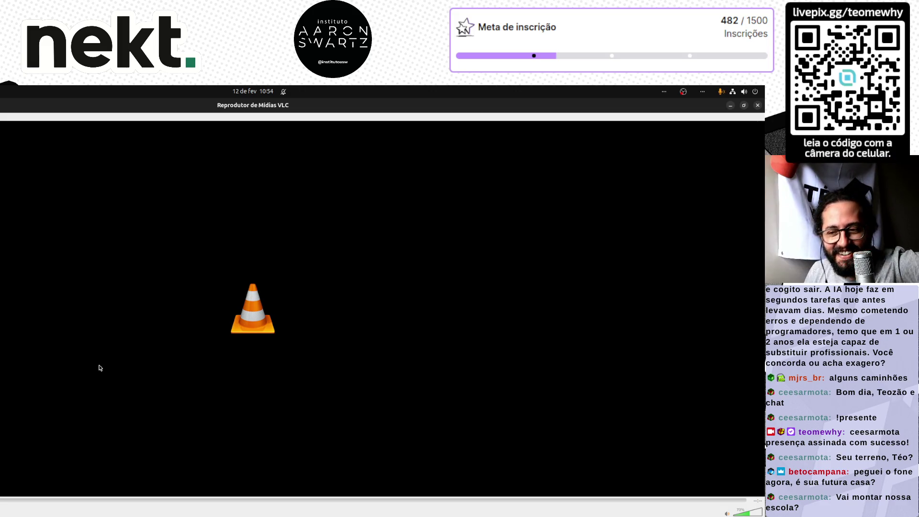
- Restore and re-maximize the VLC window, then close the player to reveal Nekt's Sources page
double_click(349, 106)
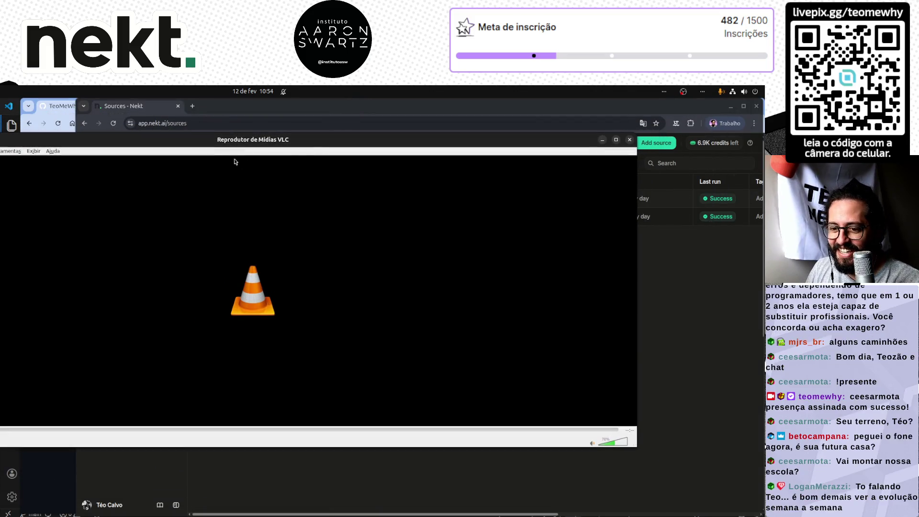
double_click(223, 142)
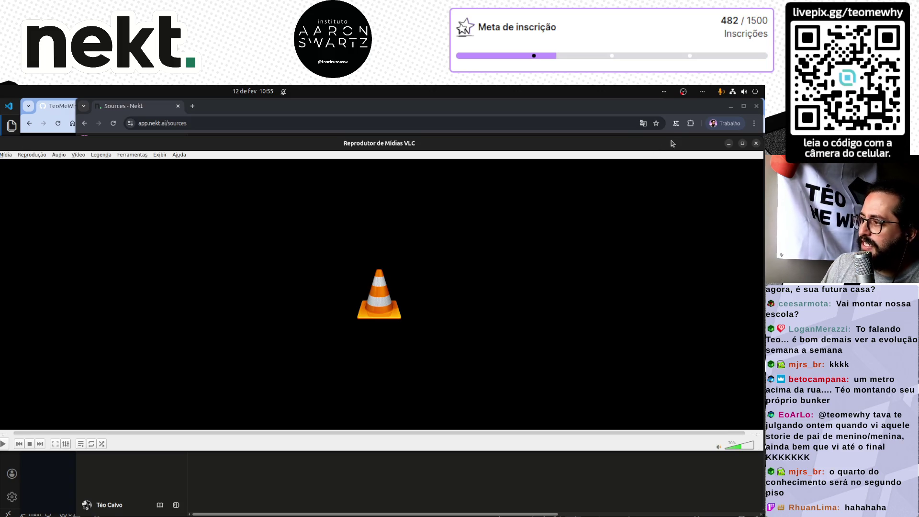
left_click(743, 144)
left_click(711, 158)
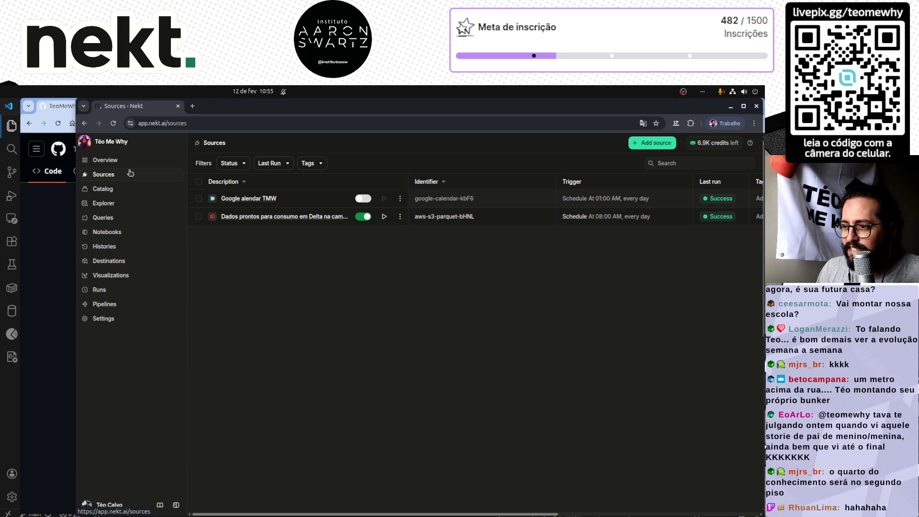
- Adjust the browser window's height and left edge slightly
left_click_drag(503, 515, 499, 514)
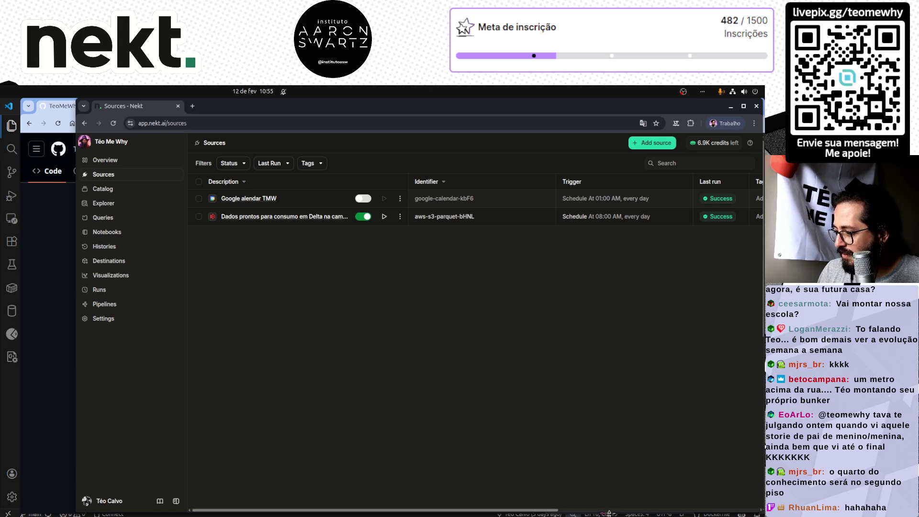
left_click_drag(607, 512, 608, 516)
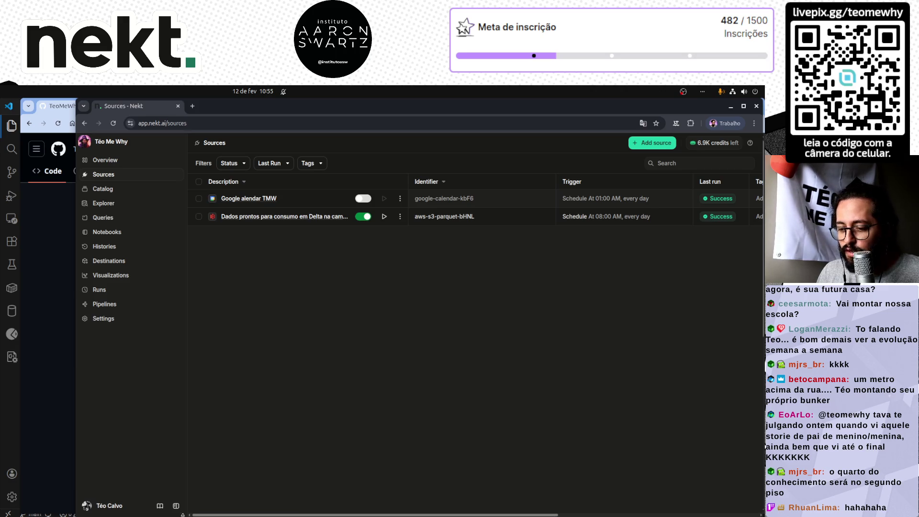
mouse_move(72, 472)
left_mouse_down()
mouse_move(7, 475)
mouse_move(61, 476)
left_mouse_up()
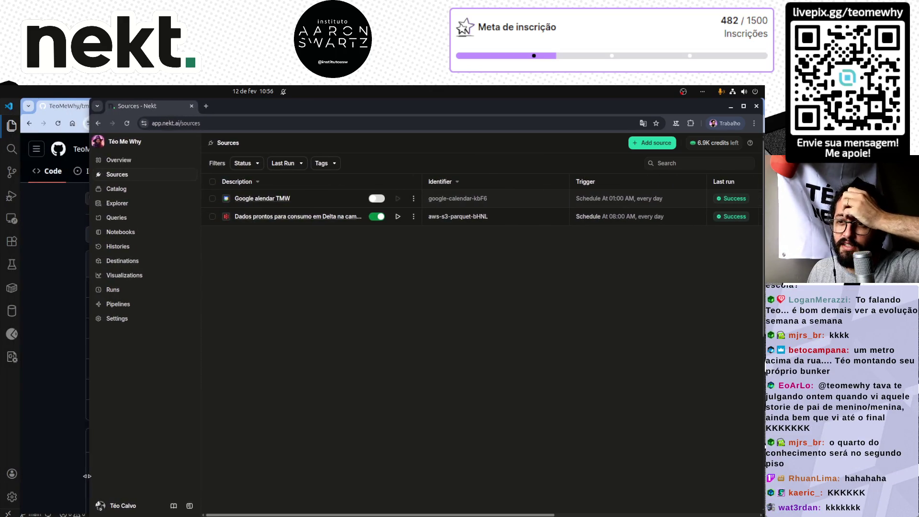
left_click_drag(61, 477, 74, 479)
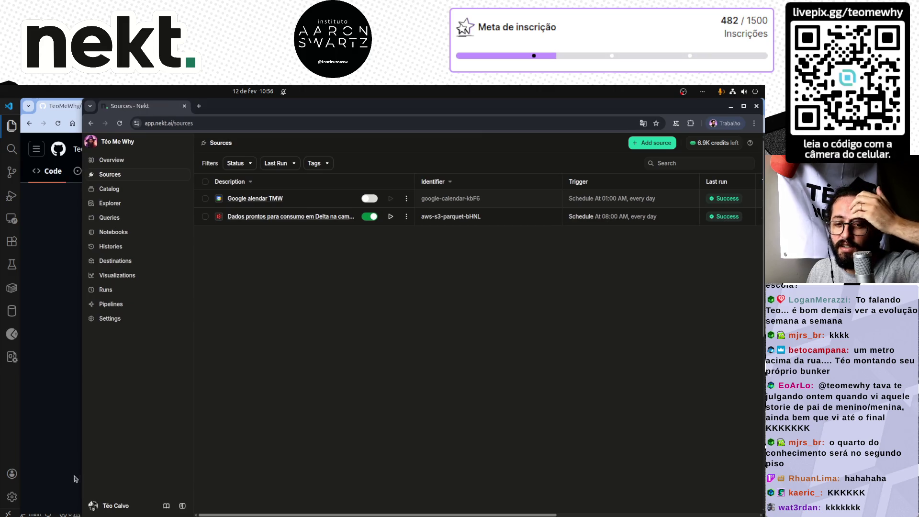
- Minimize the GitHub window, widen the Nekt browser and start editing the page address
left_click(59, 410)
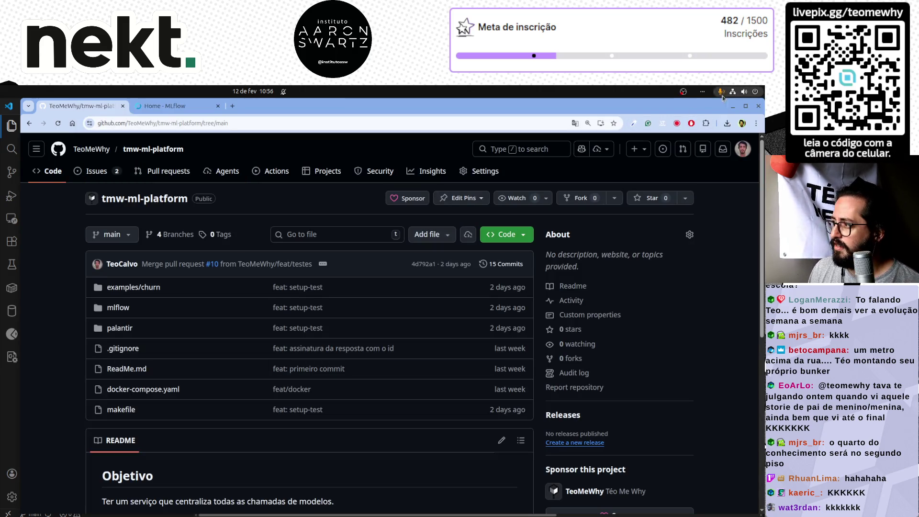
left_click(733, 105)
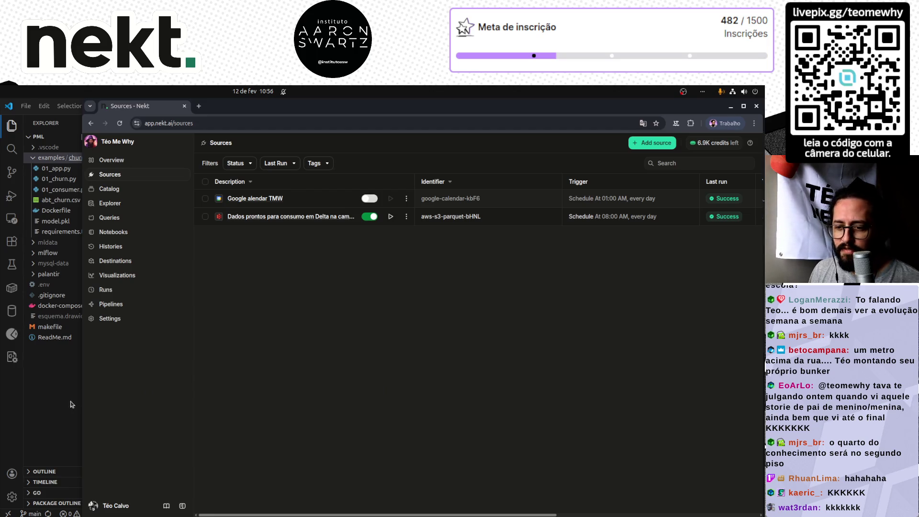
left_click_drag(83, 404, 2, 412)
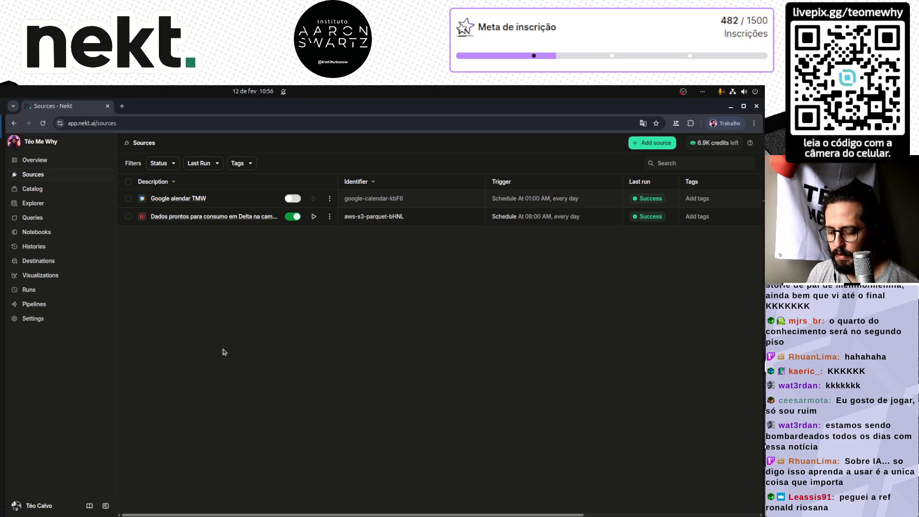
key("ctrl+l")
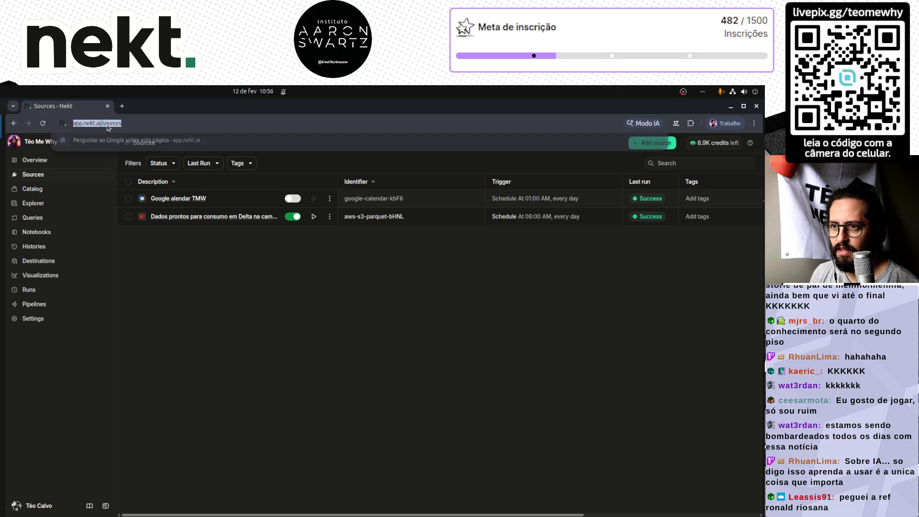
type("pipelines")
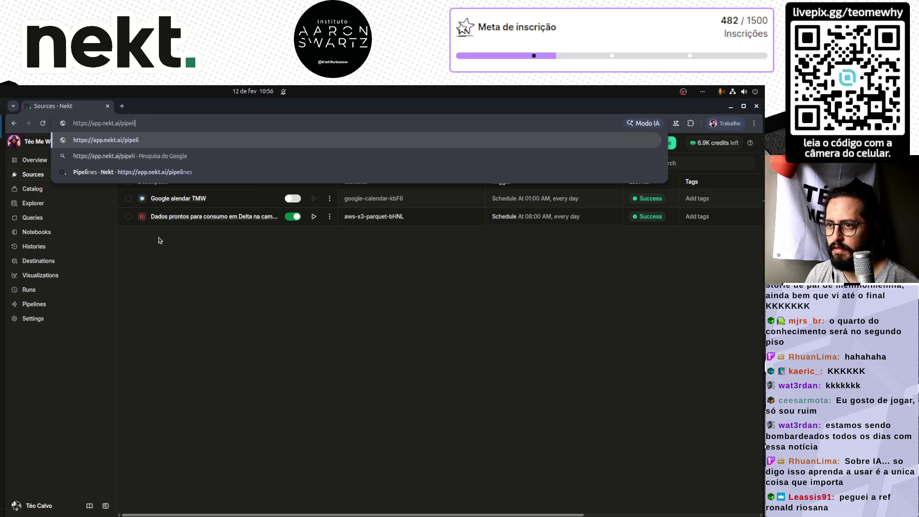
- Load the Nekt Pipelines page from the edited address
key("Return")
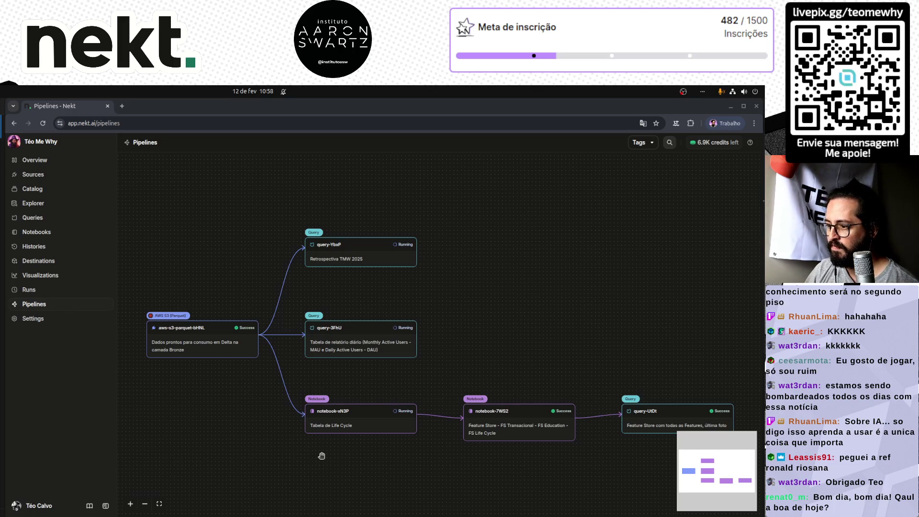
- Show notebook-xN3P's details and its run history from the pipeline graph
left_click(363, 424)
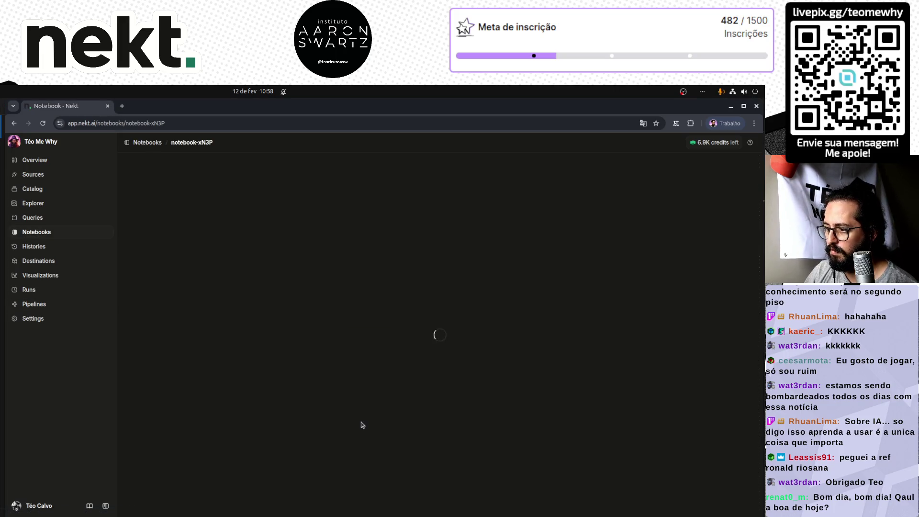
scroll(384, 365, "down", 3)
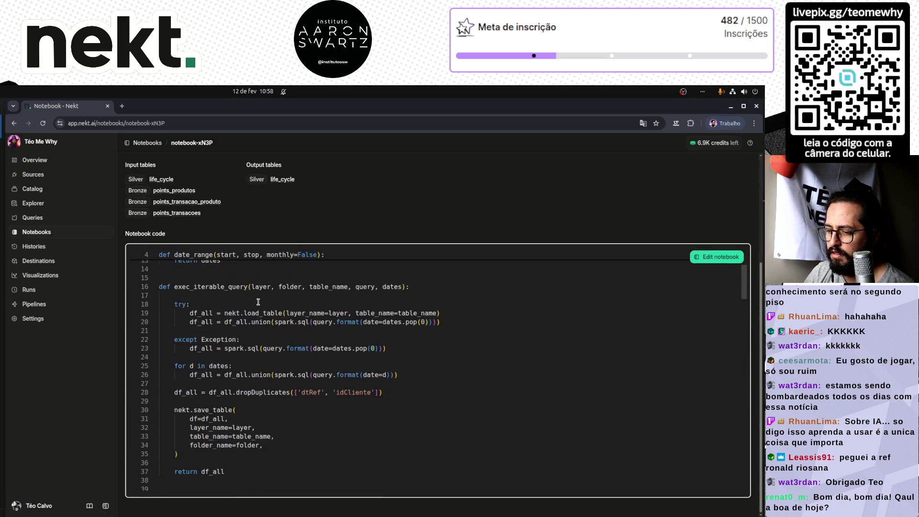
scroll(287, 301, "up", 1)
scroll(193, 246, "up", 2)
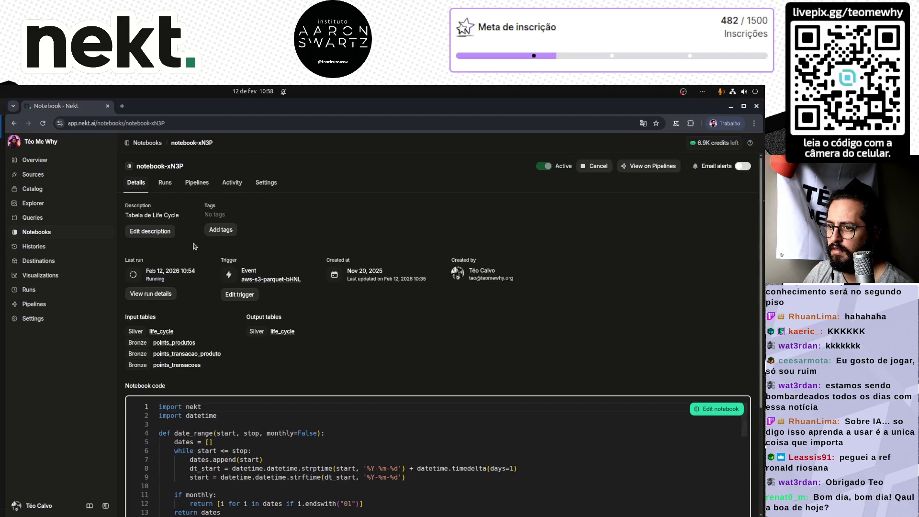
left_click(165, 184)
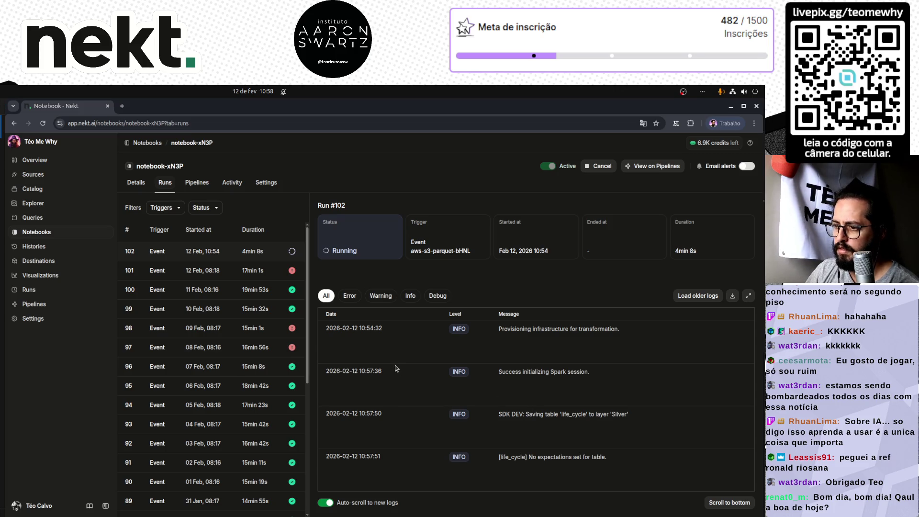
- Filter run #102 logs to errors only, then show all log levels again
left_click(350, 296)
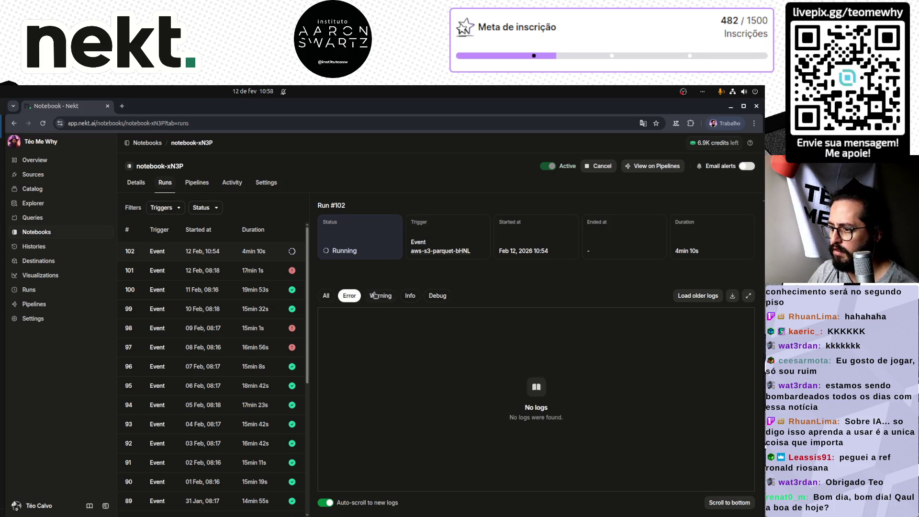
left_click(380, 295)
left_click(326, 295)
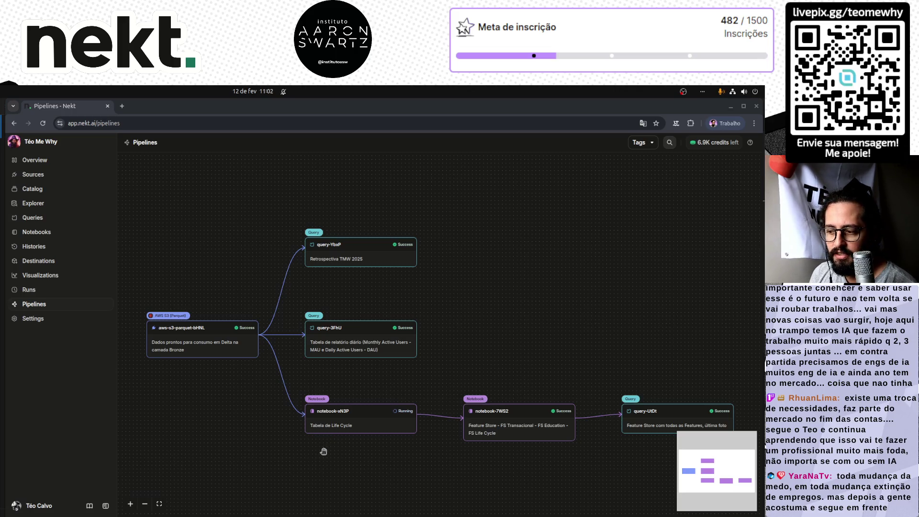
scroll(427, 456, "down", 3)
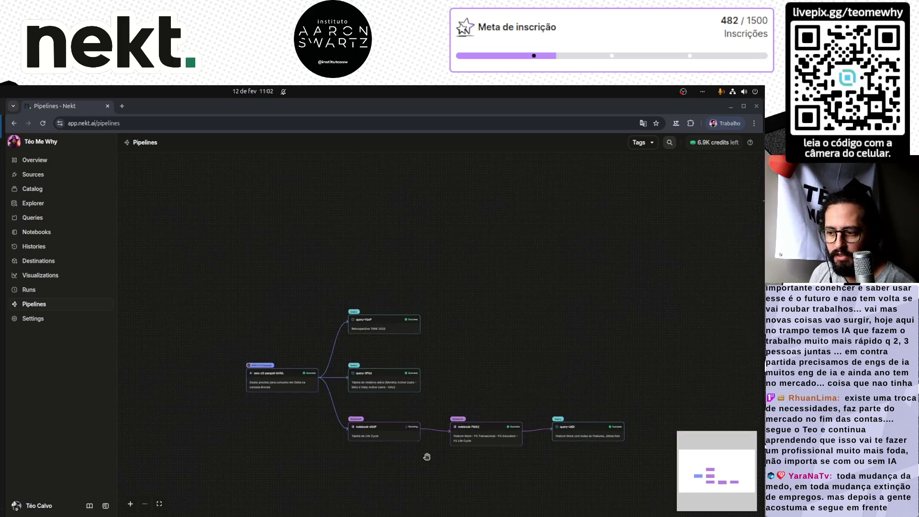
scroll(427, 457, "up", 3)
scroll(427, 456, "down", 2)
scroll(441, 468, "down", 1)
scroll(415, 427, "up", 1)
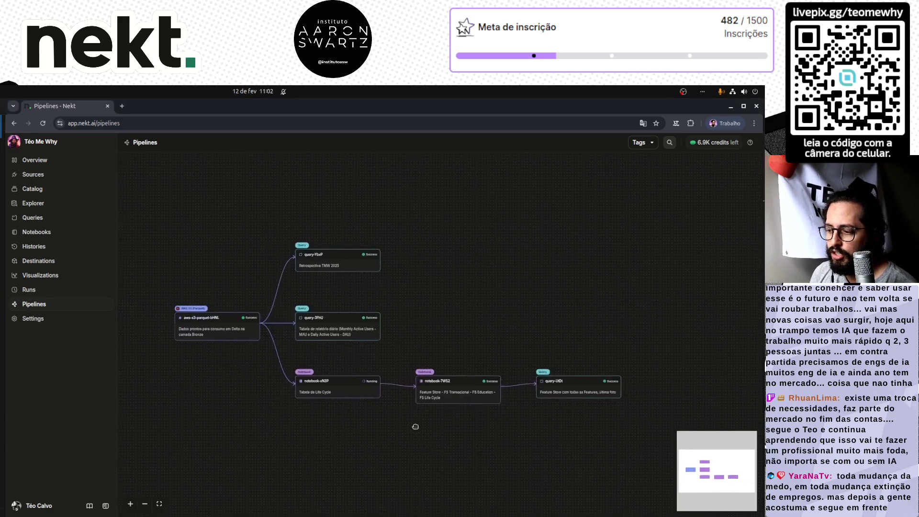
left_click_drag(415, 426, 379, 377)
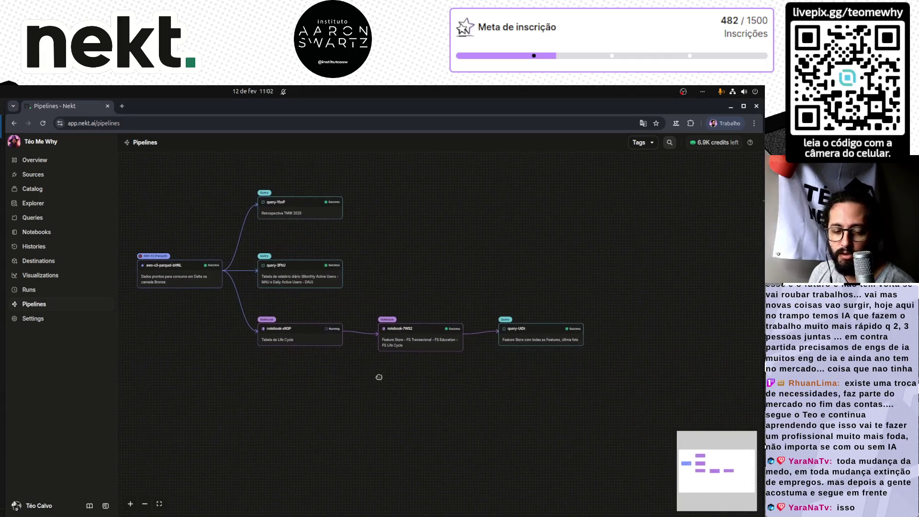
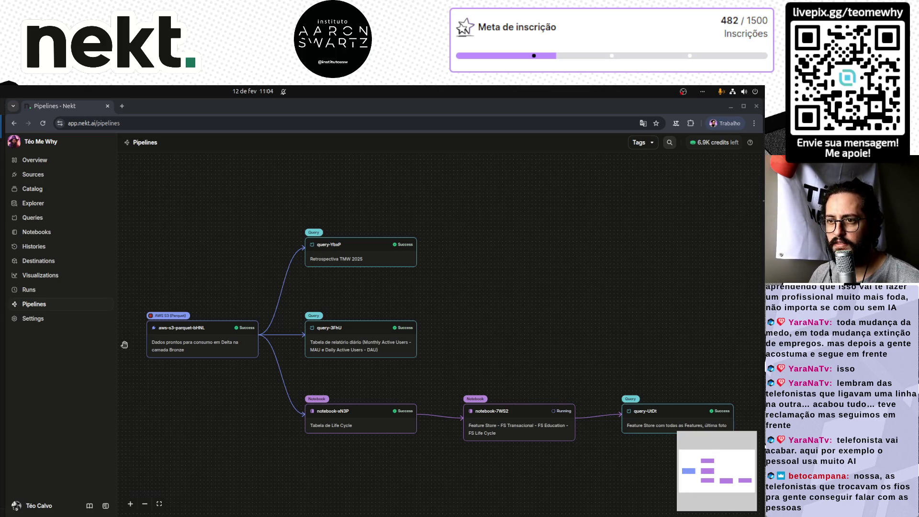
scroll(406, 462, "down", 2)
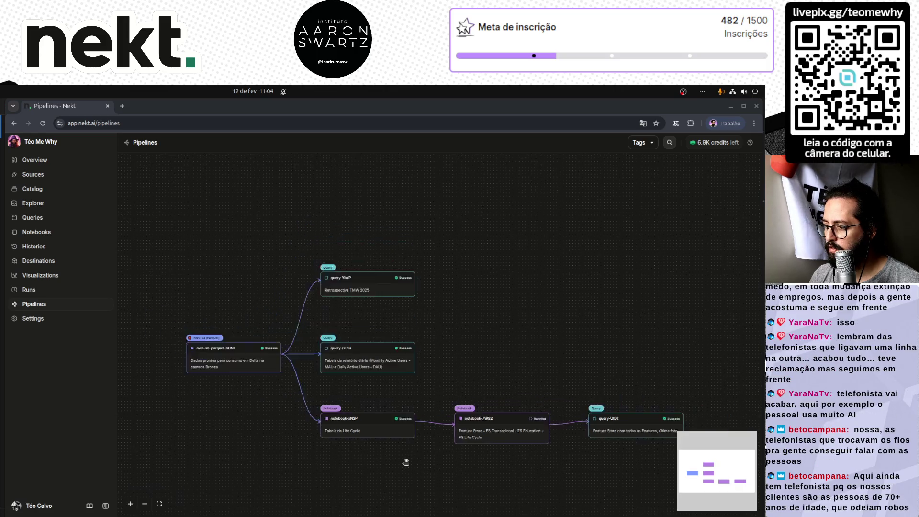
scroll(406, 462, "up", 4)
scroll(405, 463, "down", 2)
scroll(405, 463, "down", 1)
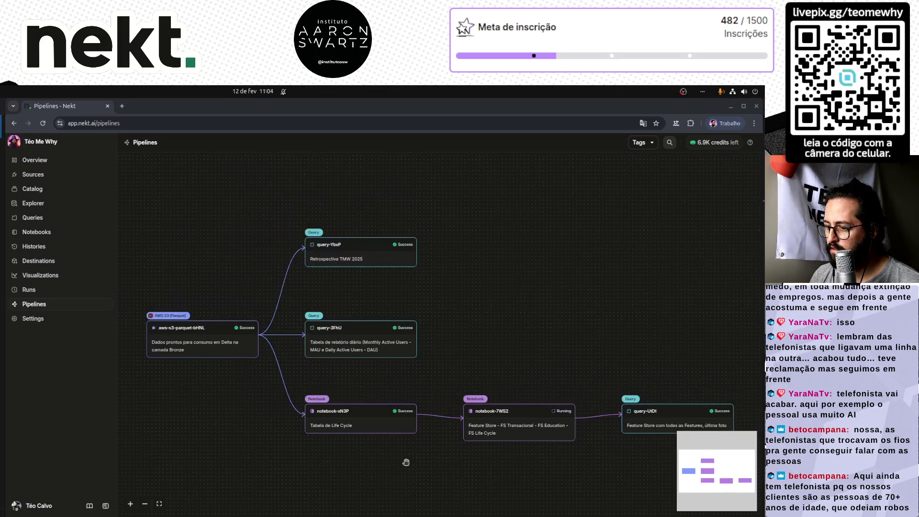
- Bring the pipeline nodes into view and go into notebook-7WS2's details page
mouse_move(405, 462)
left_mouse_down()
mouse_move(394, 388)
mouse_move(382, 389)
left_mouse_up()
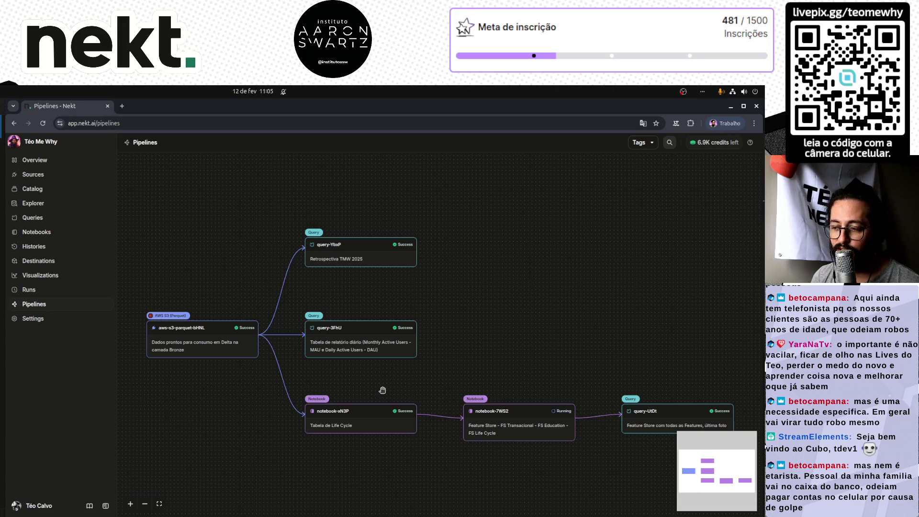
scroll(482, 347, "down", 3)
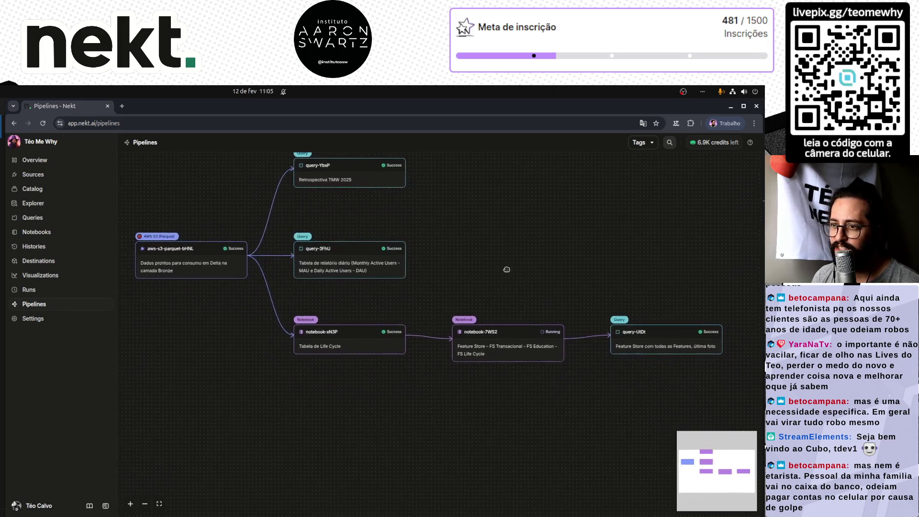
scroll(496, 276, "up", 3)
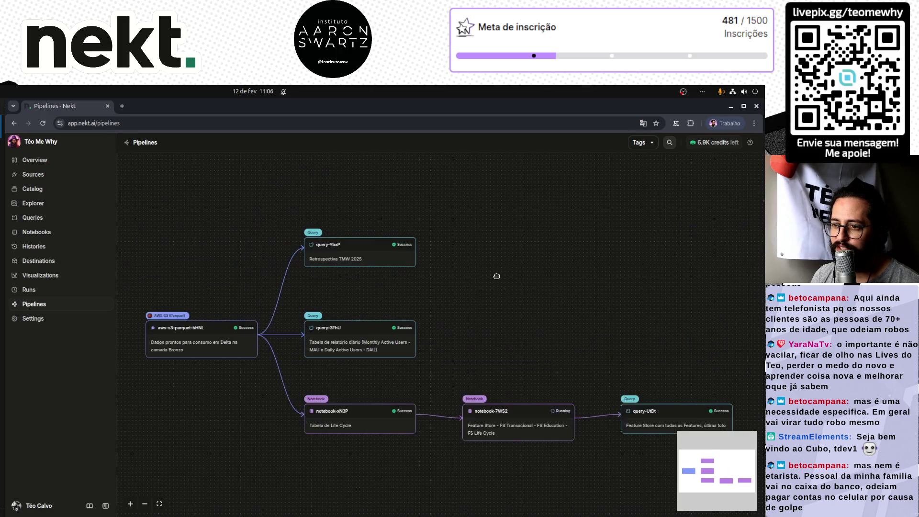
scroll(488, 305, "down", 1)
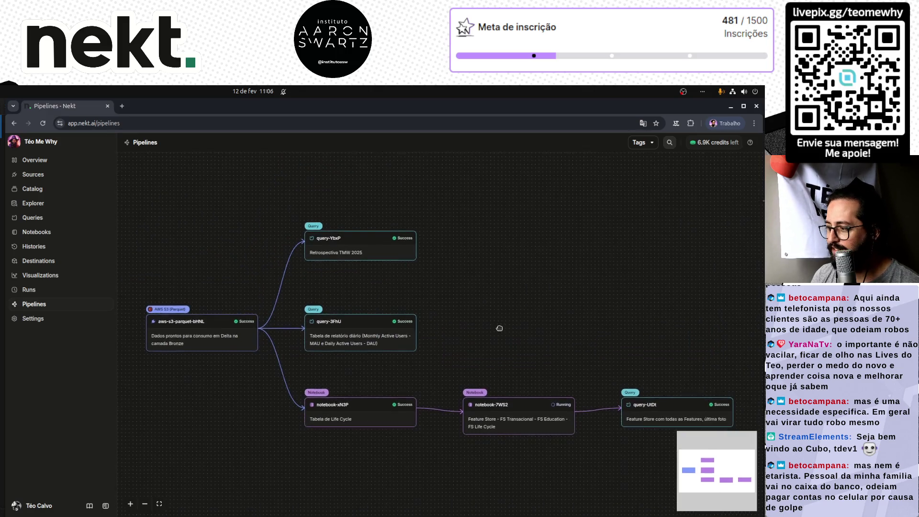
left_click(514, 409)
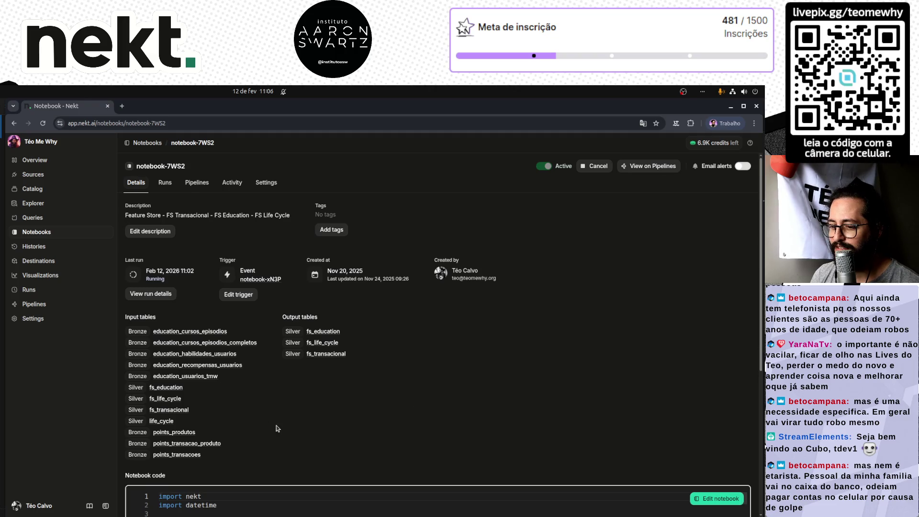
scroll(276, 428, "down", 3)
scroll(274, 420, "down", 2)
scroll(274, 421, "down", 2)
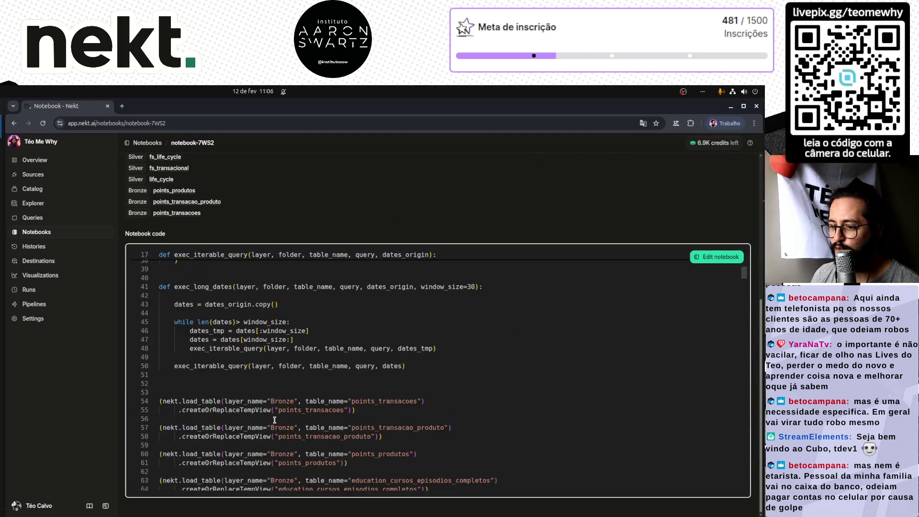
scroll(274, 420, "down", 4)
scroll(273, 420, "down", 2)
scroll(274, 420, "down", 2)
scroll(273, 420, "down", 2)
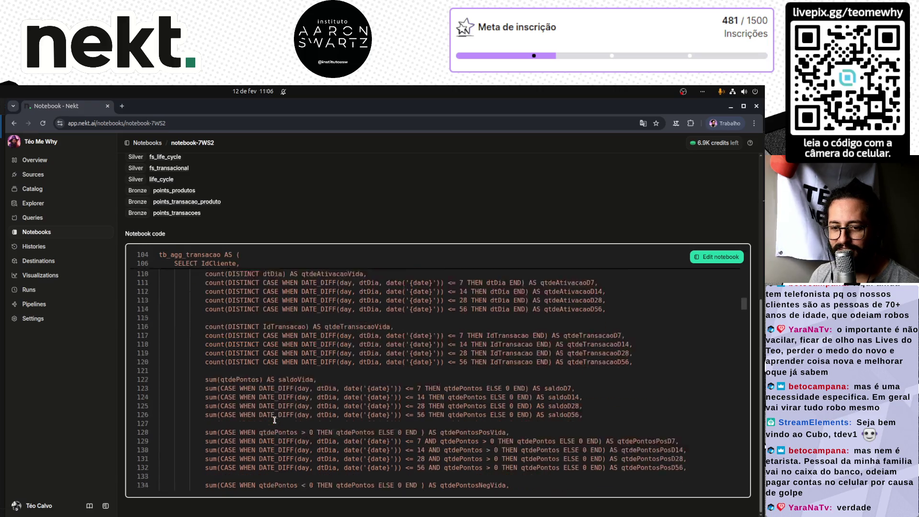
scroll(274, 420, "down", 2)
scroll(273, 420, "down", 2)
scroll(273, 420, "up", 3)
scroll(273, 420, "up", 3)
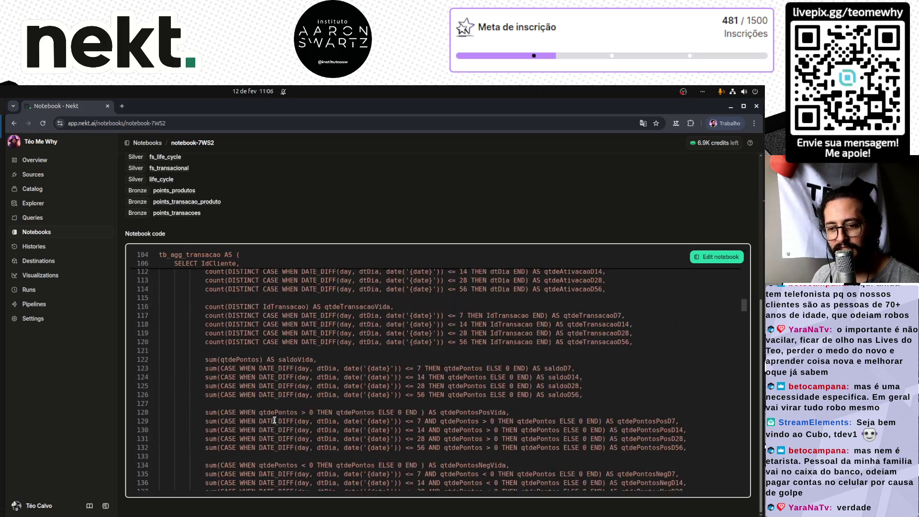
scroll(274, 420, "up", 2)
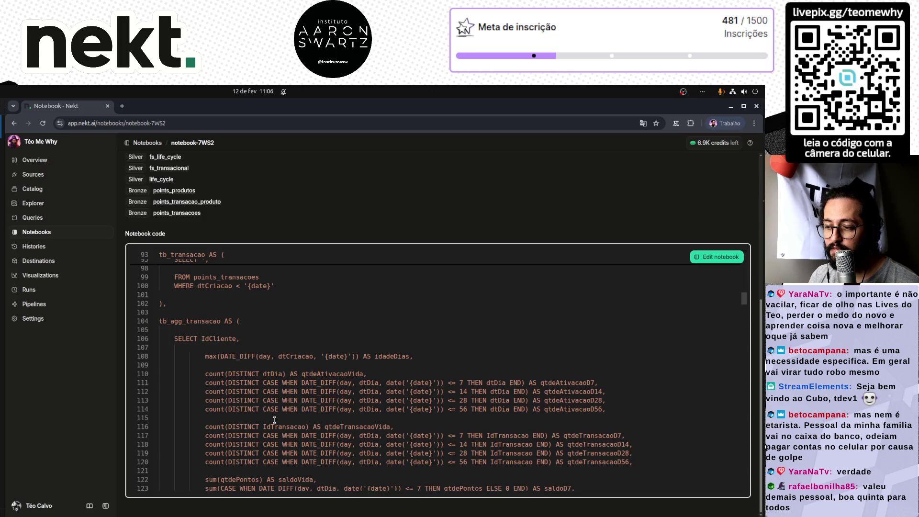
scroll(273, 420, "up", 3)
scroll(274, 420, "up", 2)
scroll(274, 420, "down", 3)
scroll(273, 421, "down", 4)
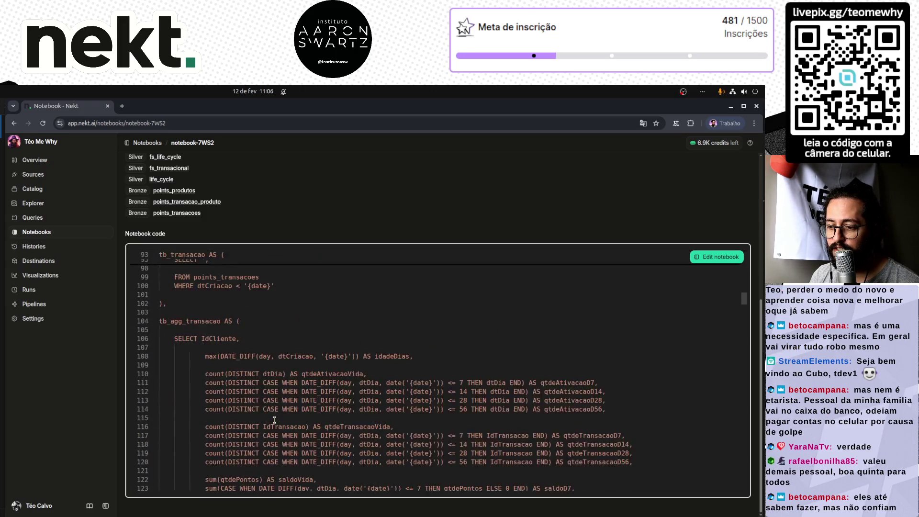
scroll(274, 421, "down", 2)
scroll(274, 420, "down", 3)
scroll(274, 420, "down", 2)
scroll(274, 420, "down", 2)
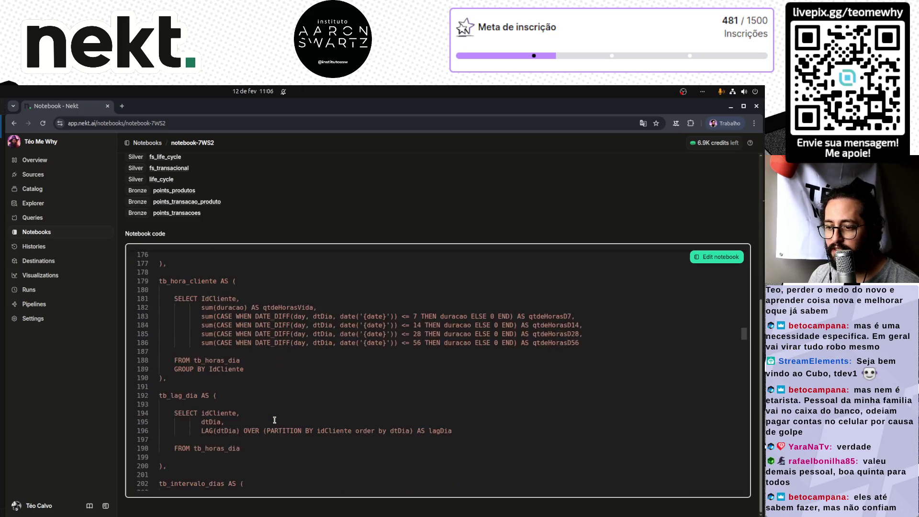
scroll(273, 421, "down", 3)
scroll(274, 420, "down", 2)
scroll(274, 420, "down", 2)
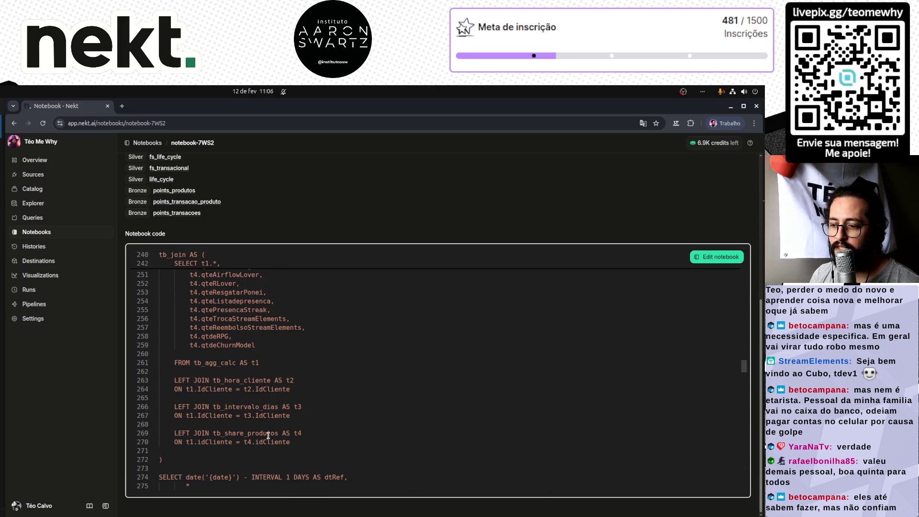
scroll(564, 411, "down", 1)
scroll(564, 411, "down", 3)
scroll(565, 411, "up", 1)
scroll(565, 412, "down", 1)
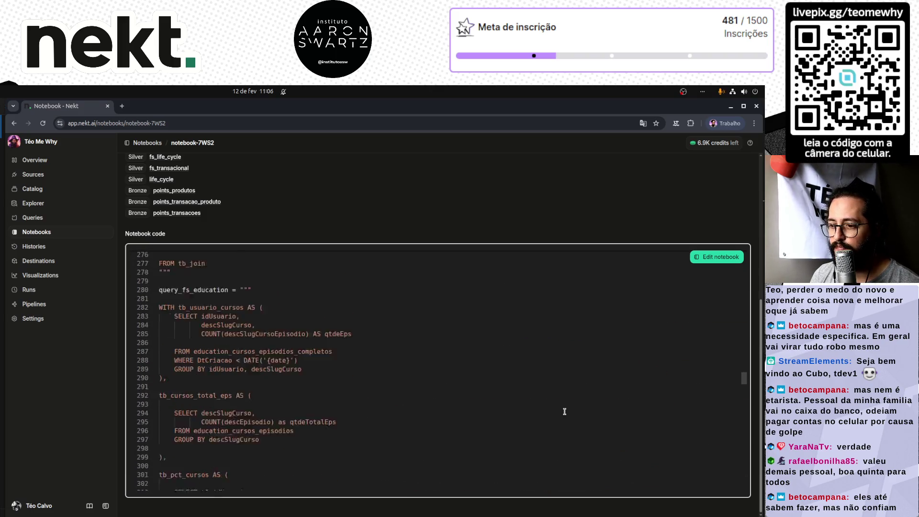
scroll(564, 411, "down", 2)
left_click_drag(746, 392, 742, 494)
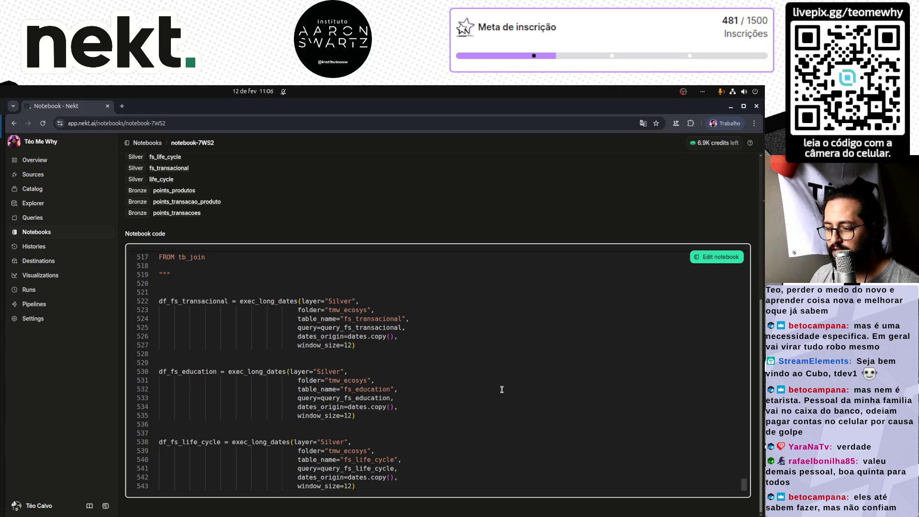
scroll(296, 356, "up", 2)
scroll(297, 356, "up", 2)
scroll(295, 357, "up", 3)
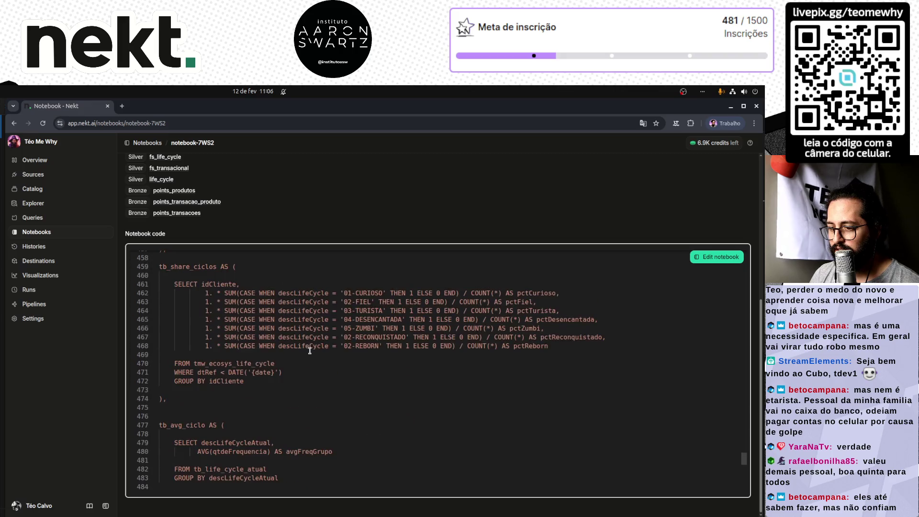
left_click_drag(743, 458, 744, 256)
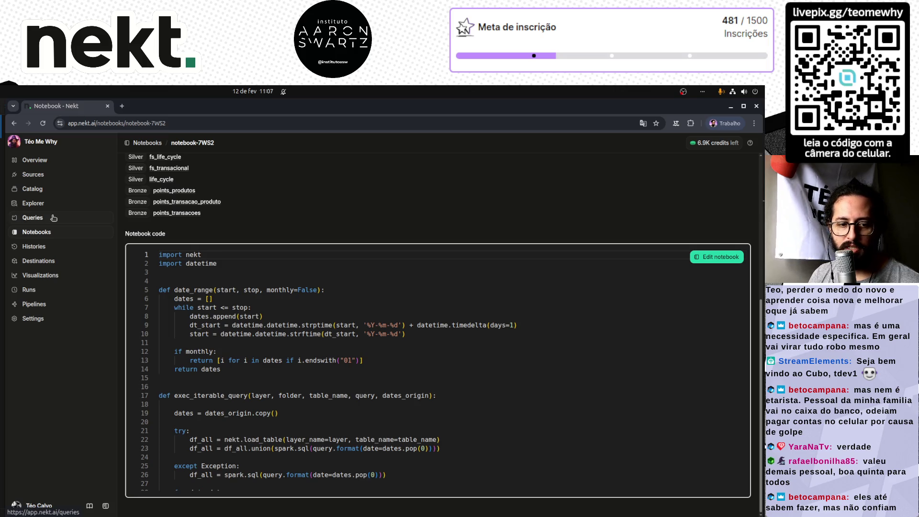
scroll(354, 250, "up", 4)
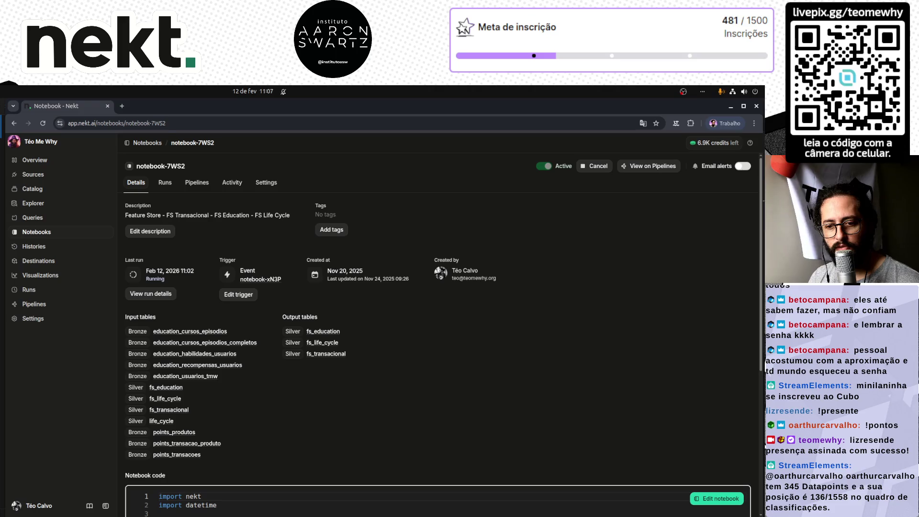
scroll(200, 400, "down", 5)
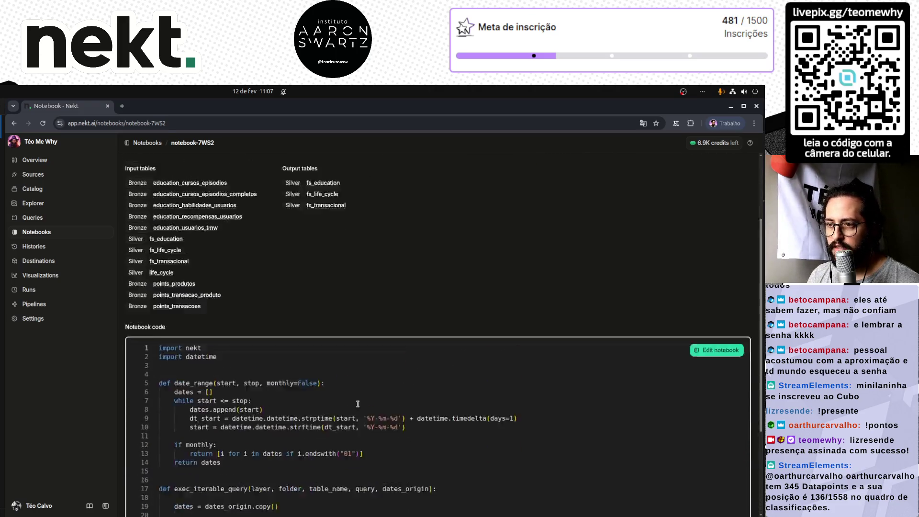
scroll(200, 400, "up", 5)
left_click(63, 305)
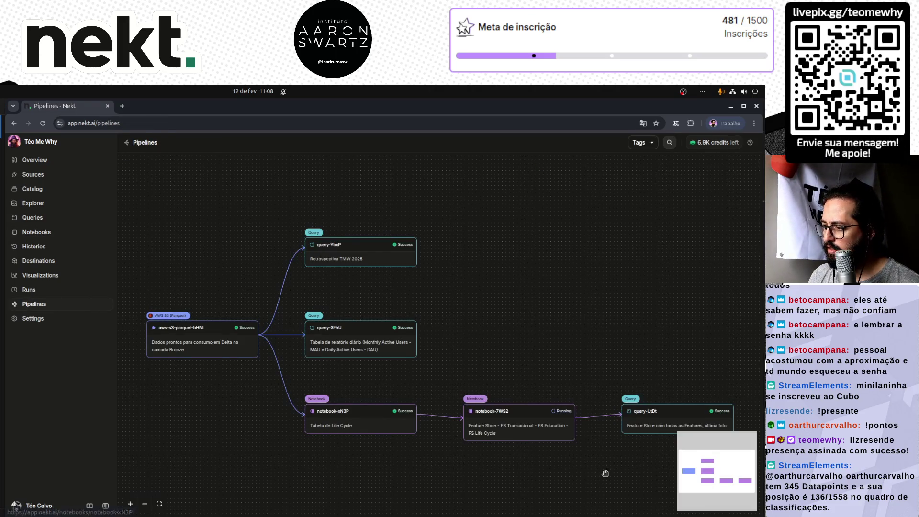
- Peek at notebook-7WS2's details and return to the pipeline graph to watch its Running status
left_click_drag(605, 473, 539, 395)
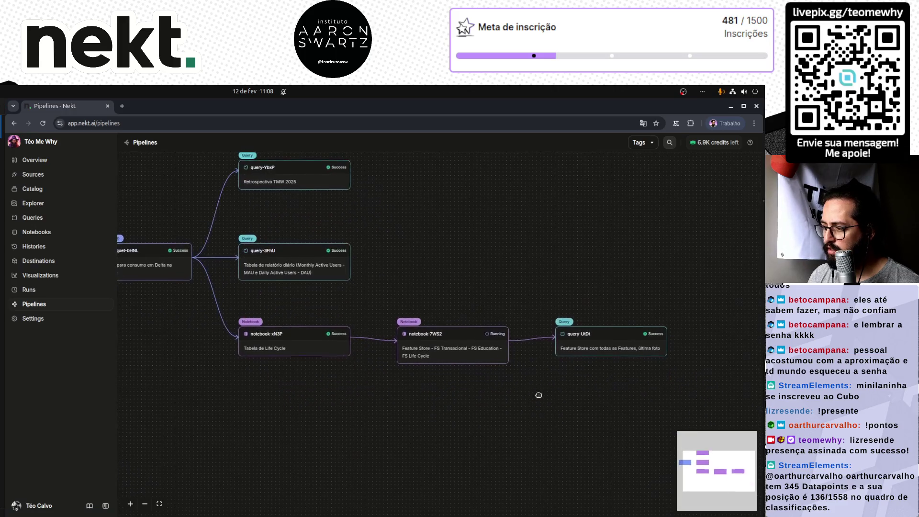
left_click(467, 336)
scroll(412, 406, "down", 5)
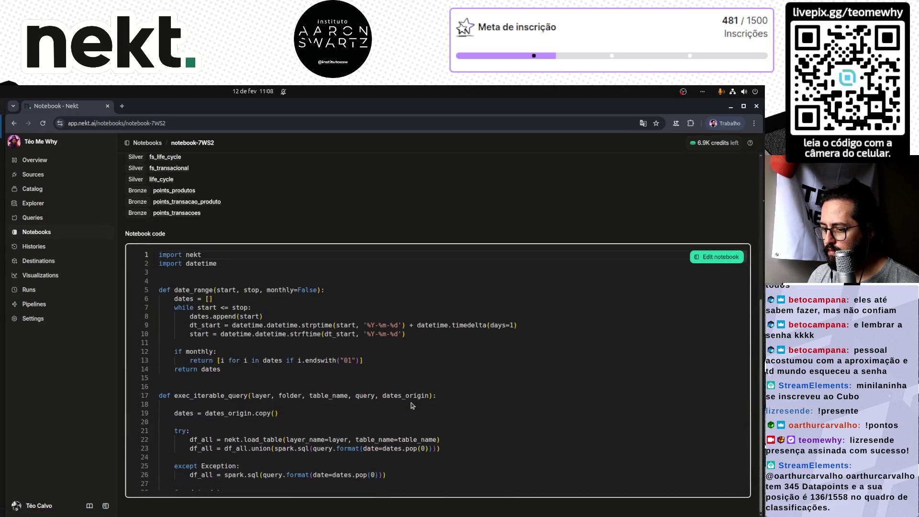
scroll(411, 406, "up", 3)
key("alt+Left")
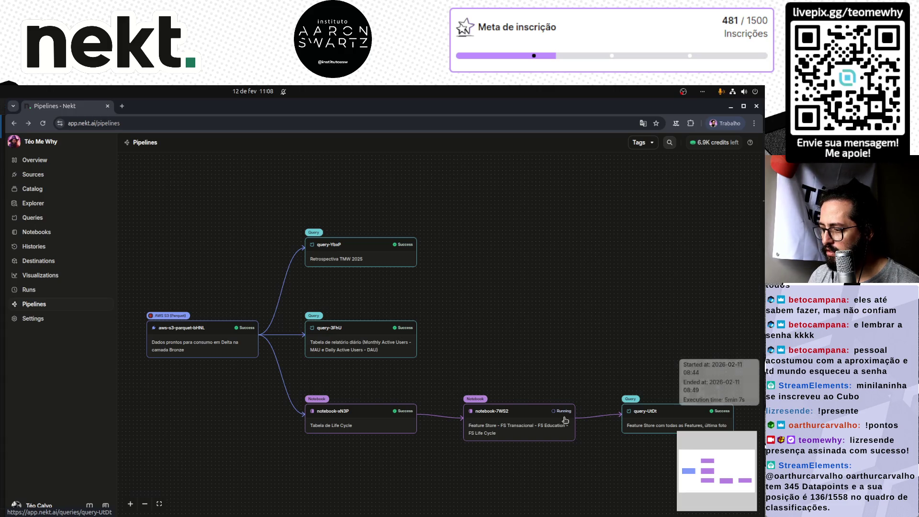
mouse_move(561, 410)
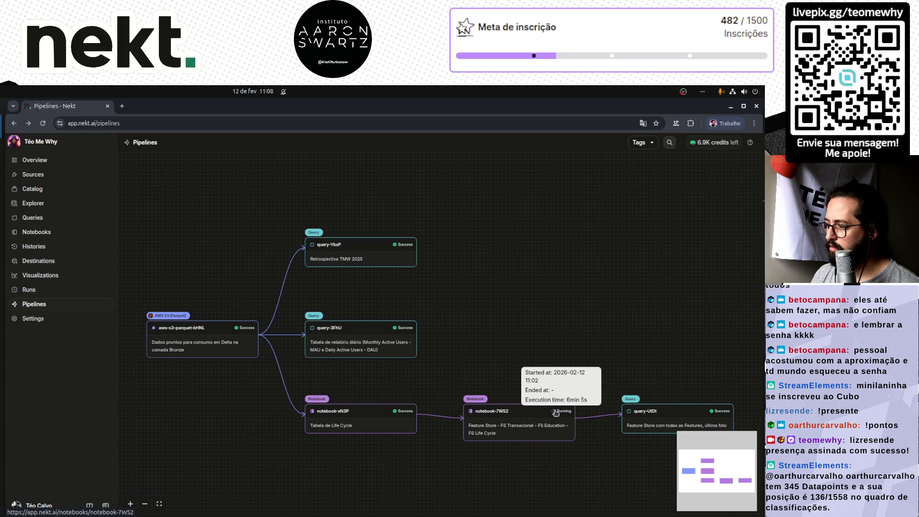
- Look over the query-UtDt fs_all SQL, then return to the Pipelines graph
left_click(654, 430)
scroll(419, 397, "down", 2)
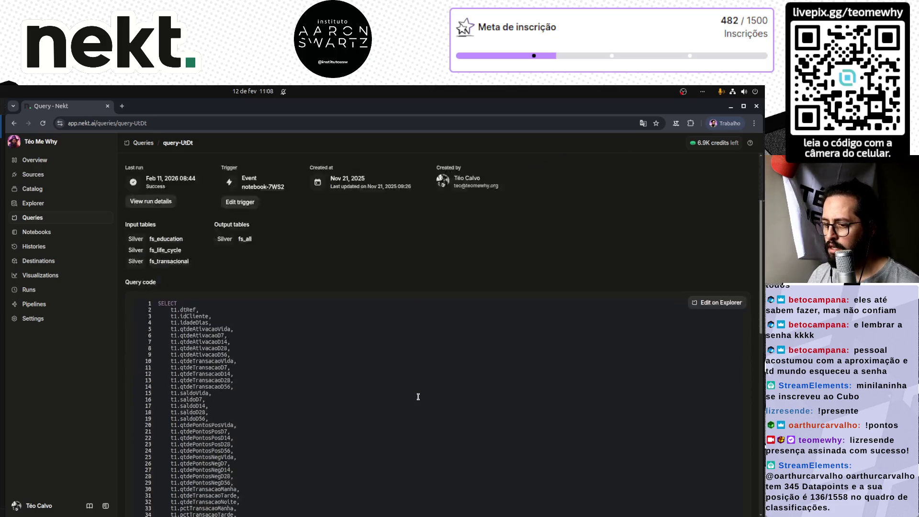
scroll(417, 397, "down", 3)
scroll(417, 396, "down", 3)
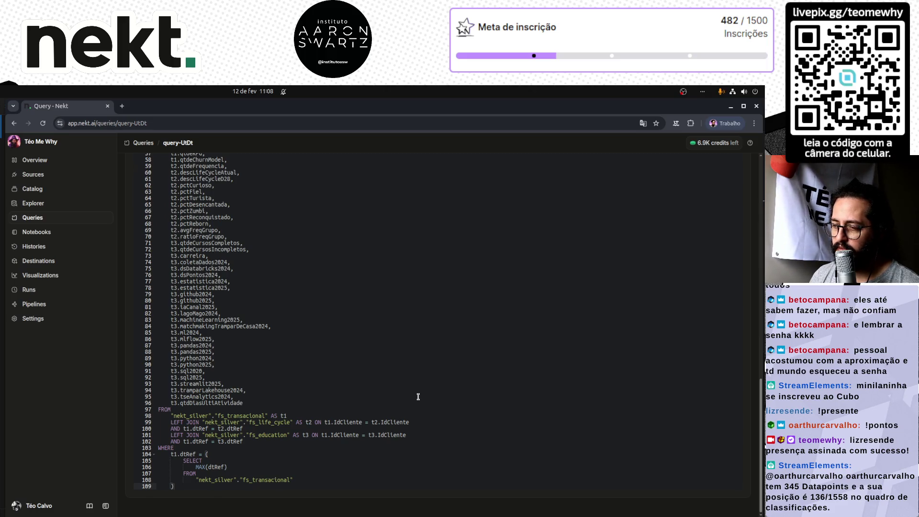
scroll(418, 397, "up", 2)
scroll(418, 396, "up", 4)
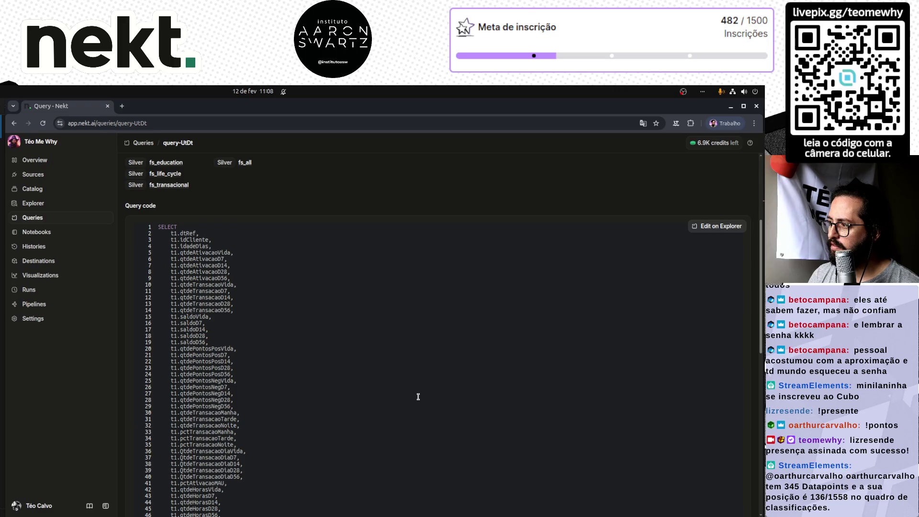
scroll(418, 396, "down", 5)
scroll(418, 396, "up", 3)
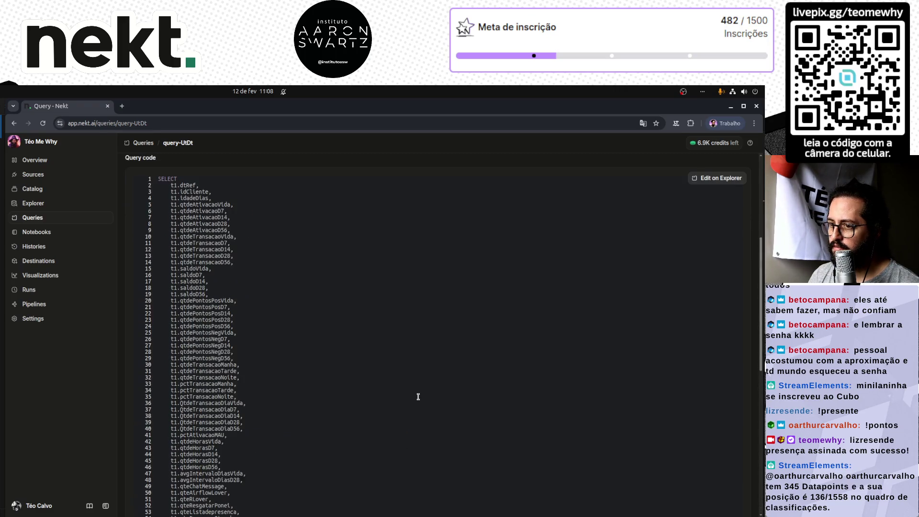
scroll(418, 397, "up", 2)
scroll(418, 396, "up", 1)
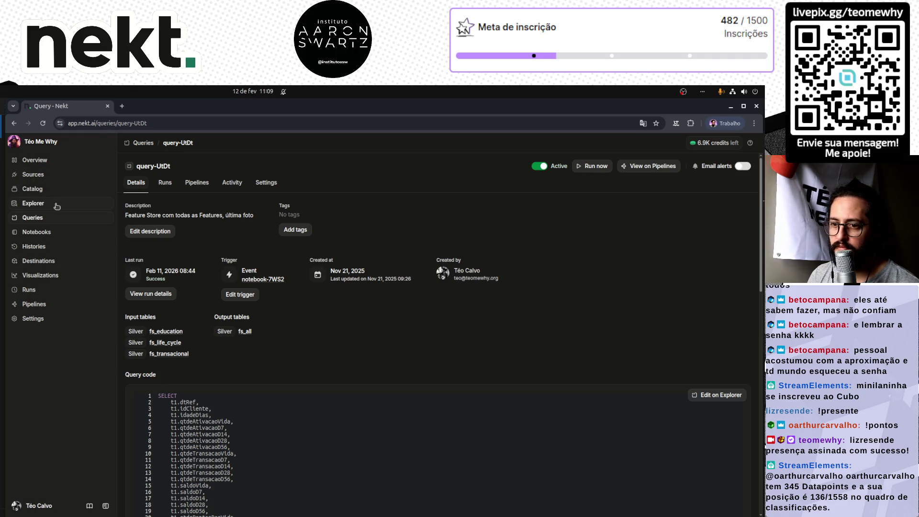
left_click(41, 305)
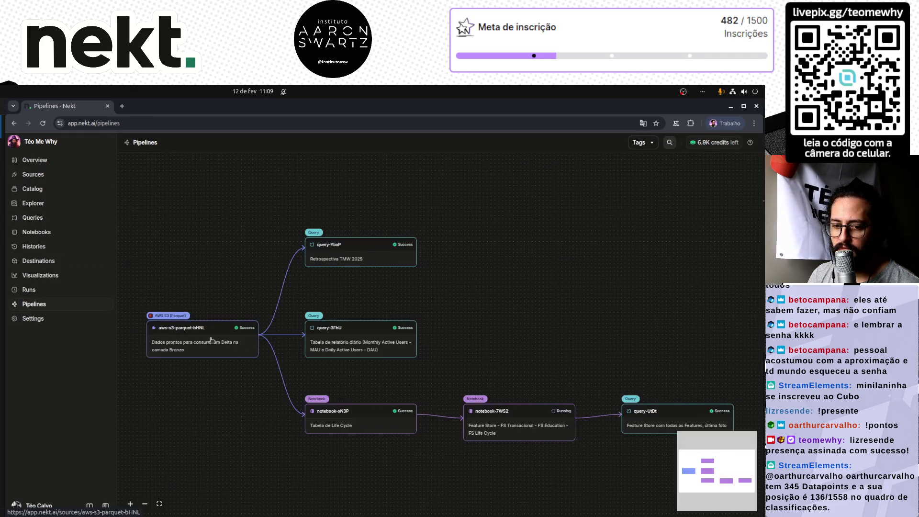
mouse_move(579, 467)
left_mouse_down()
mouse_move(534, 427)
mouse_move(553, 417)
mouse_move(553, 394)
left_mouse_up()
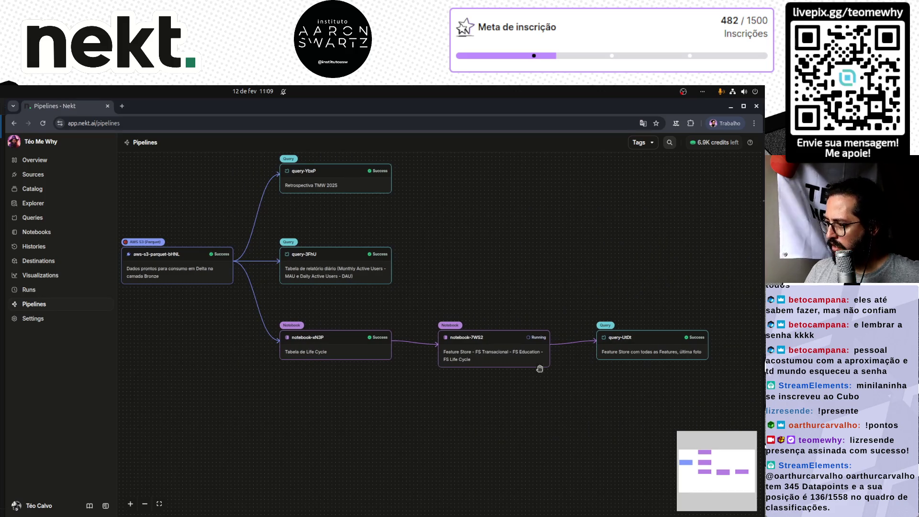
left_click(520, 355)
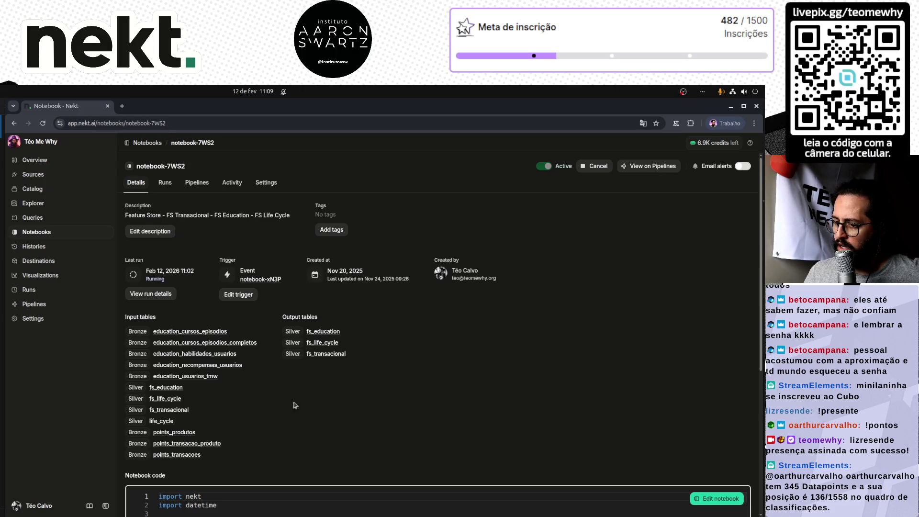
left_click(167, 182)
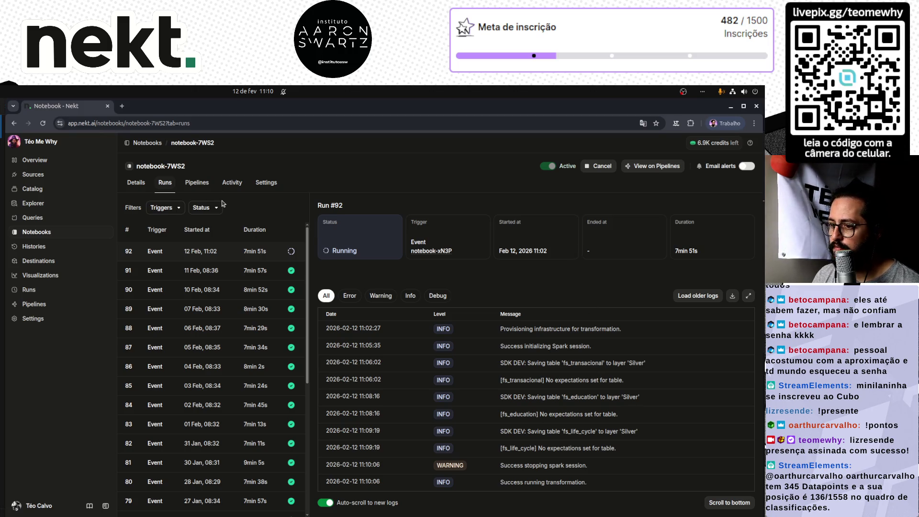
left_click(133, 185)
left_click(165, 185)
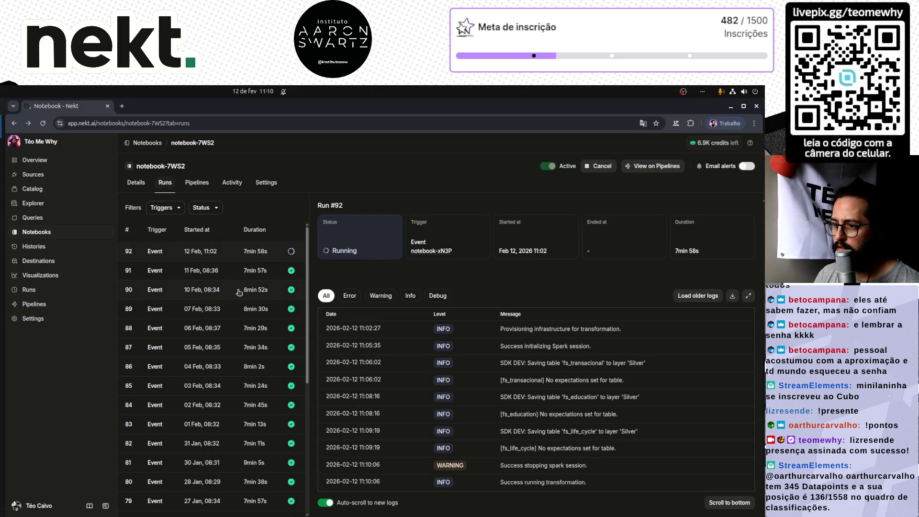
left_click(34, 304)
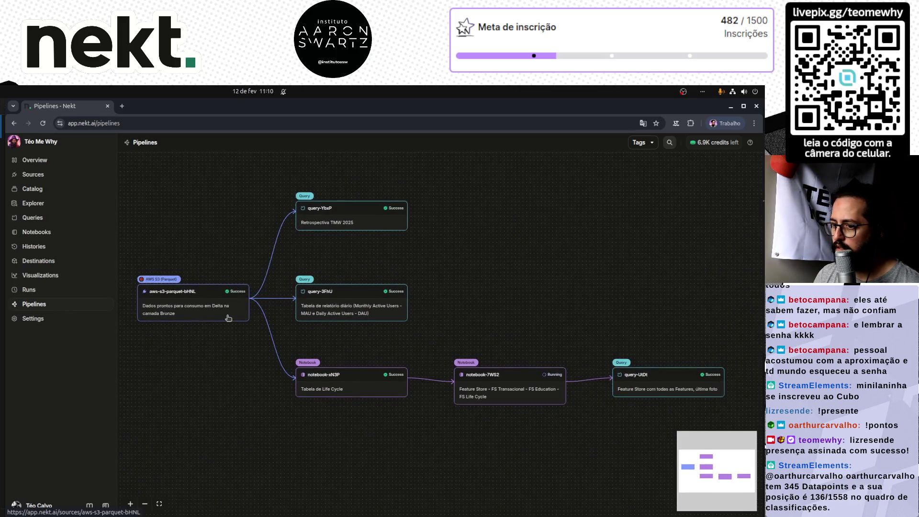
- Check notebook-7WS2's finished run times and query-UtDt's running status, then enter query-UtDt's details
left_click(667, 390)
key("alt+Left")
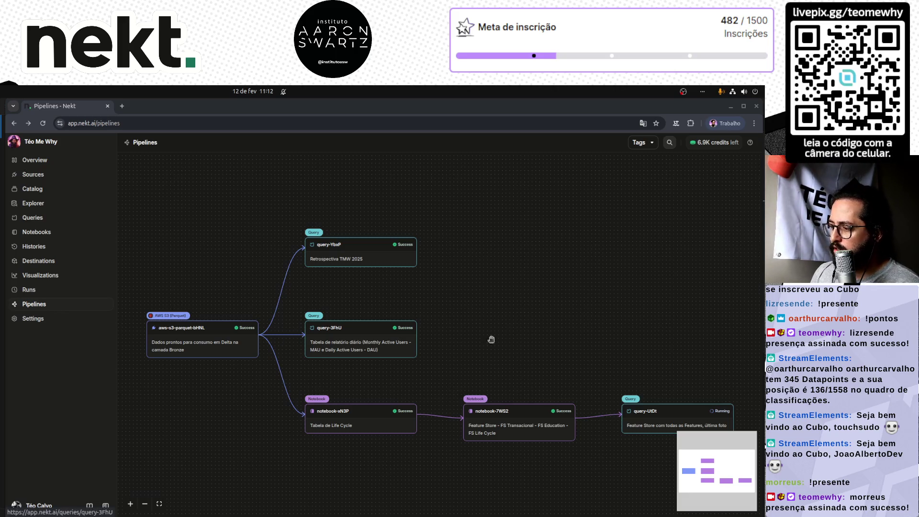
left_click_drag(561, 414, 447, 375)
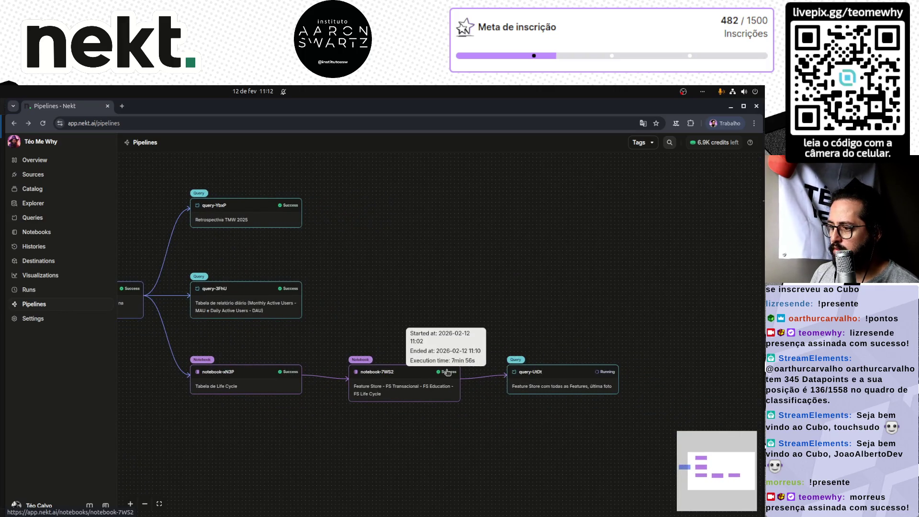
left_click_drag(120, 305, 175, 303)
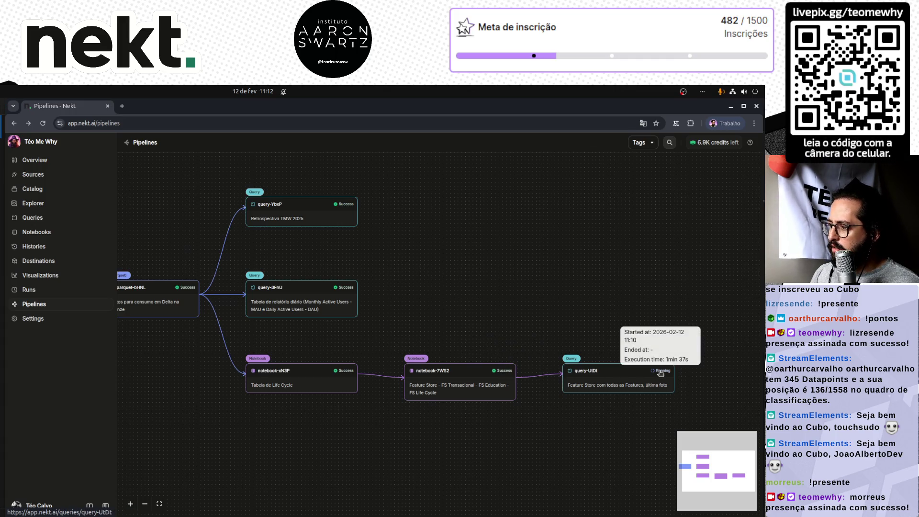
left_click(616, 385)
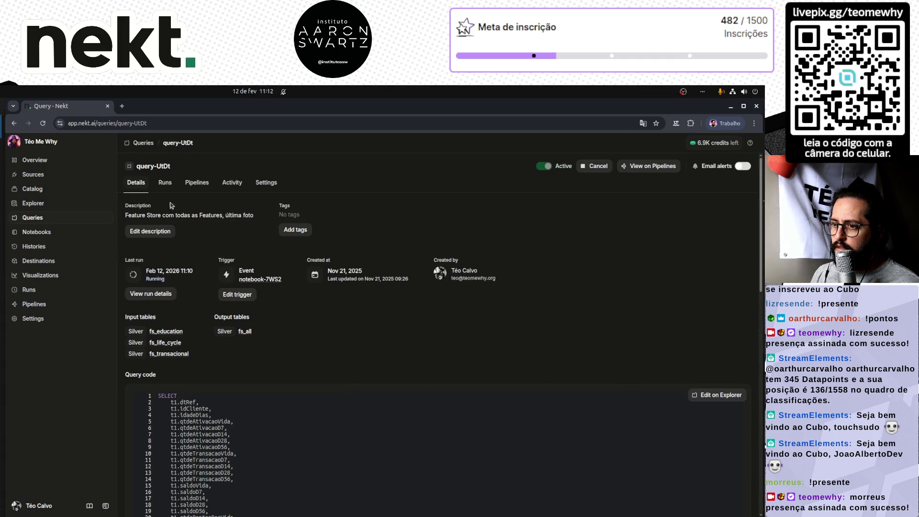
- Check query-UtDt's run history and the full runs list, then reopen query-UtDt's SQL from the graph
left_click(165, 184)
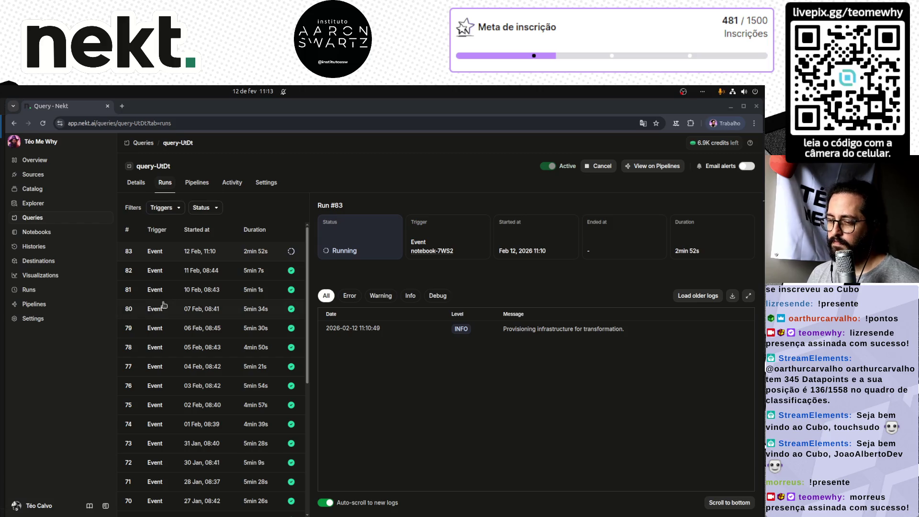
left_click(29, 290)
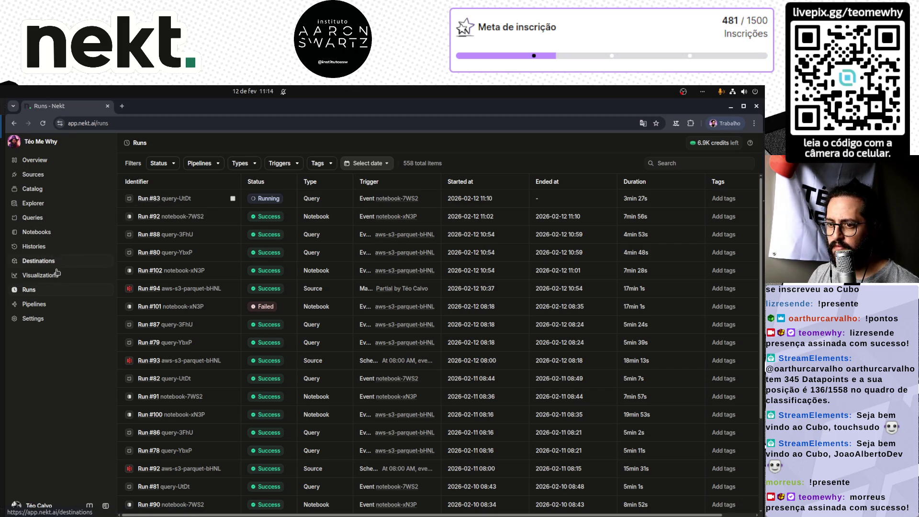
left_click(34, 304)
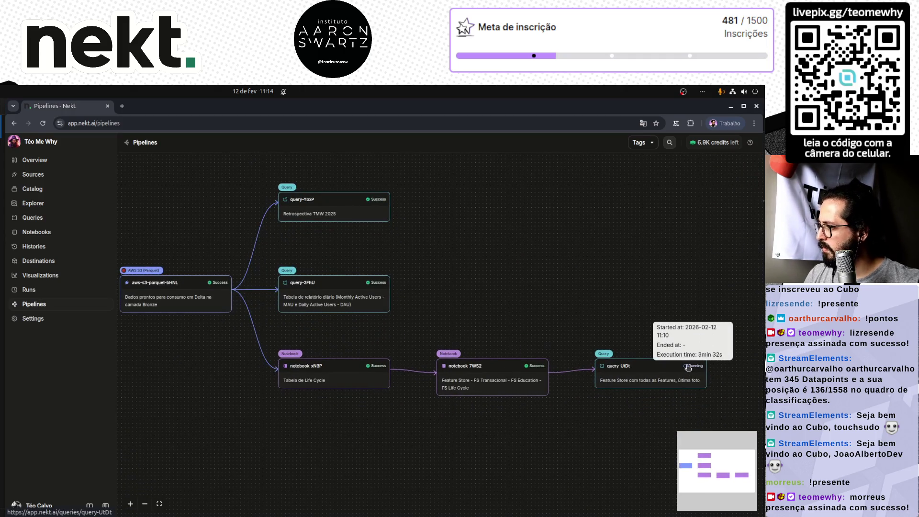
left_click(667, 372)
scroll(431, 403, "down", 10)
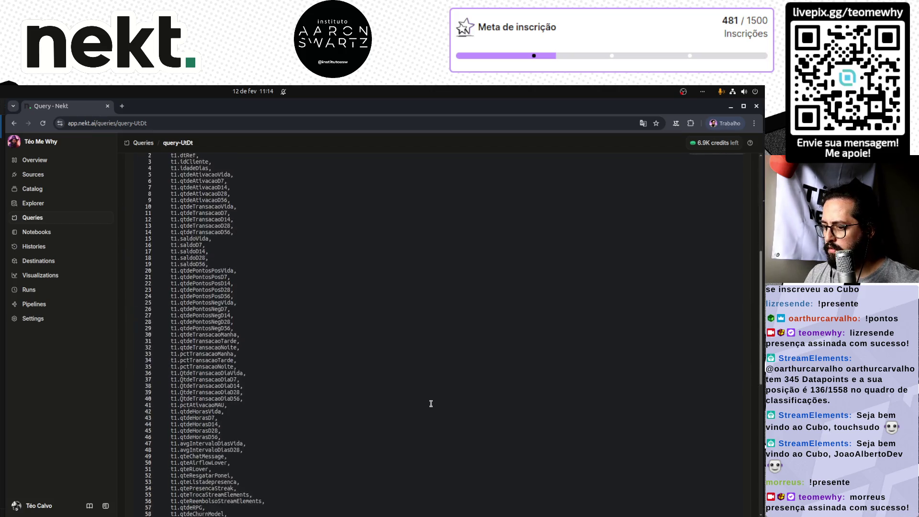
scroll(431, 403, "up", 1)
scroll(432, 403, "down", 2)
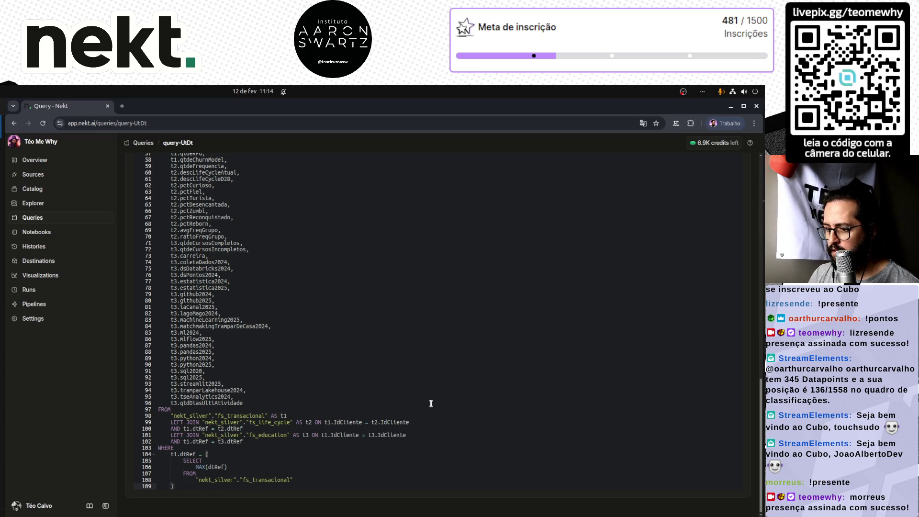
scroll(431, 402, "up", 3)
scroll(430, 403, "up", 1)
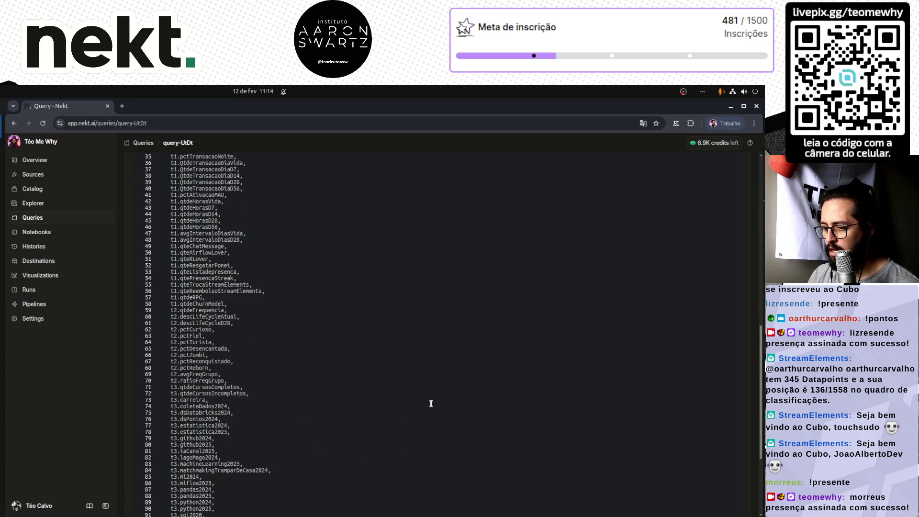
scroll(430, 403, "up", 3)
scroll(431, 403, "up", 2)
scroll(431, 403, "down", 3)
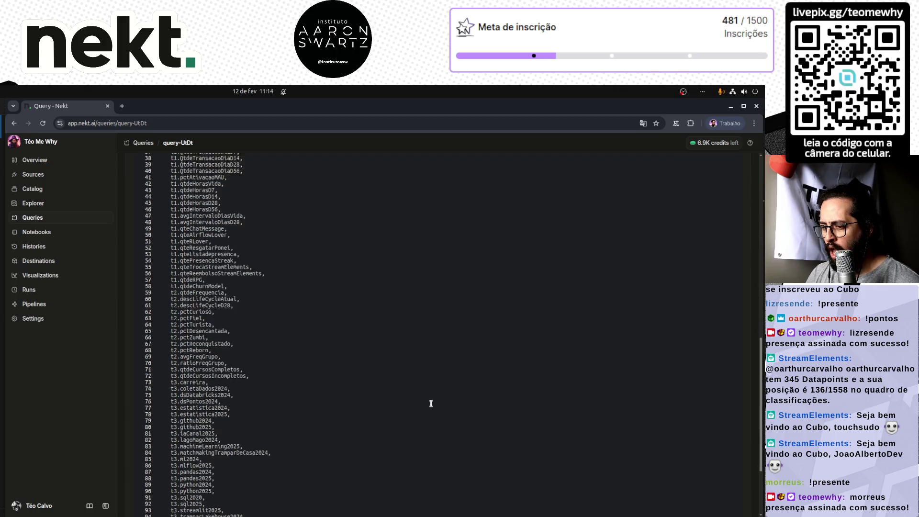
scroll(430, 403, "down", 3)
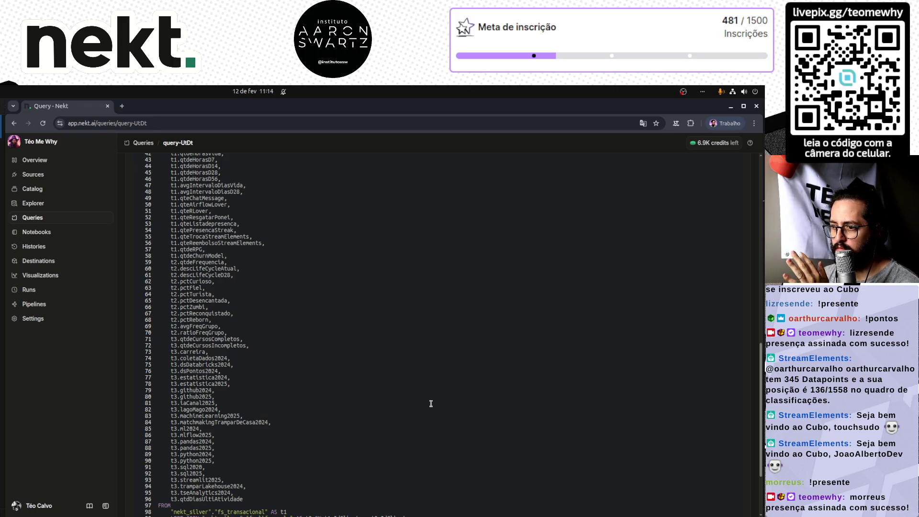
scroll(430, 403, "down", 3)
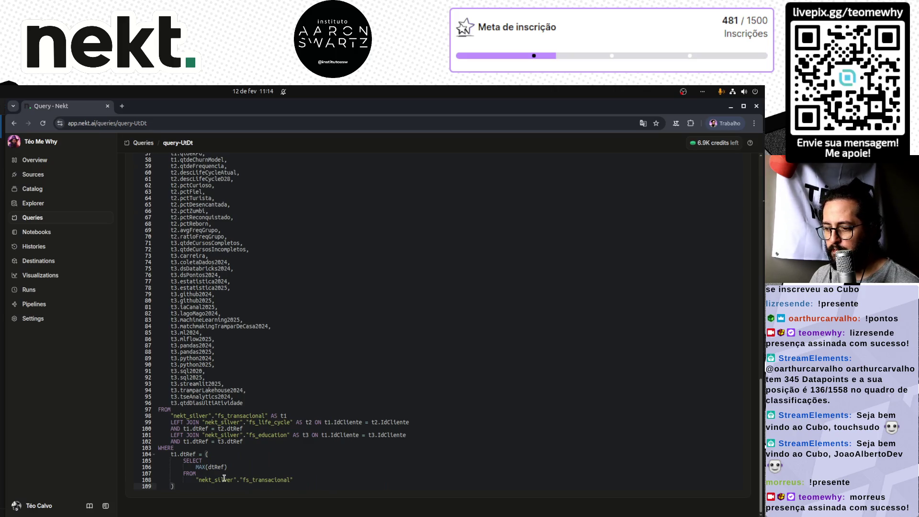
left_click(34, 303)
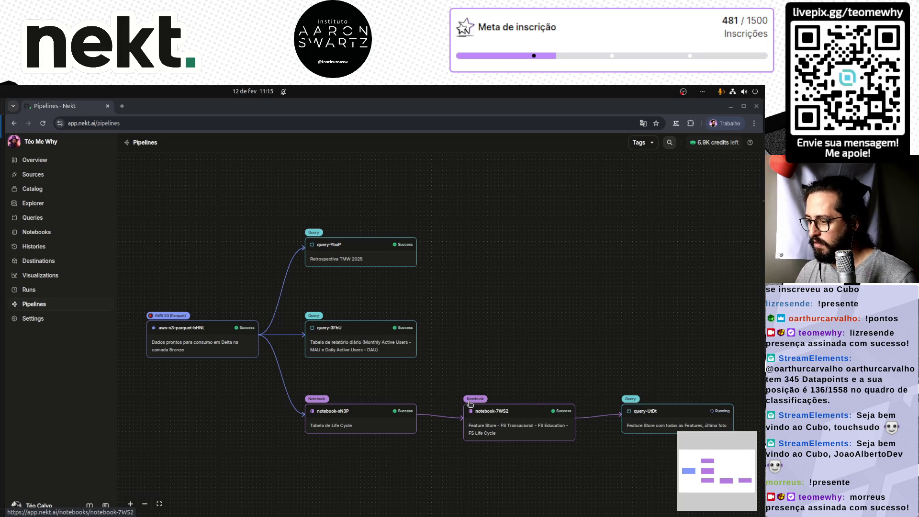
scroll(634, 344, "down", 1)
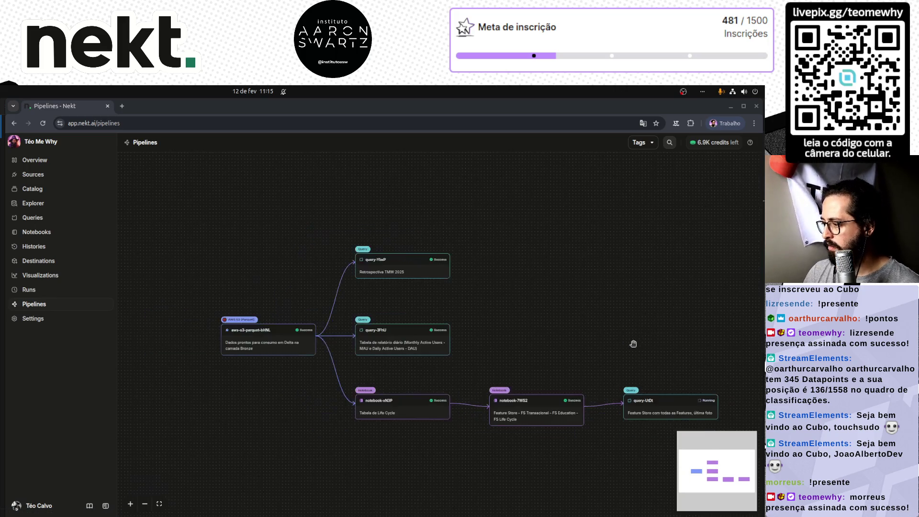
- Recentre the pipeline graph around the notebook chain and go into query-UtDt's details page
left_click_drag(601, 426, 572, 374)
scroll(529, 425, "up", 5)
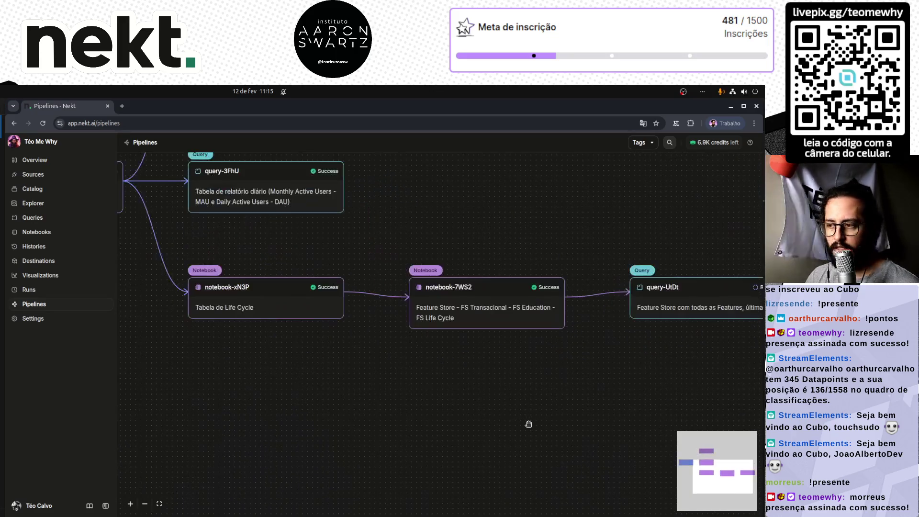
scroll(528, 424, "down", 1)
scroll(554, 411, "down", 3)
scroll(555, 411, "up", 2)
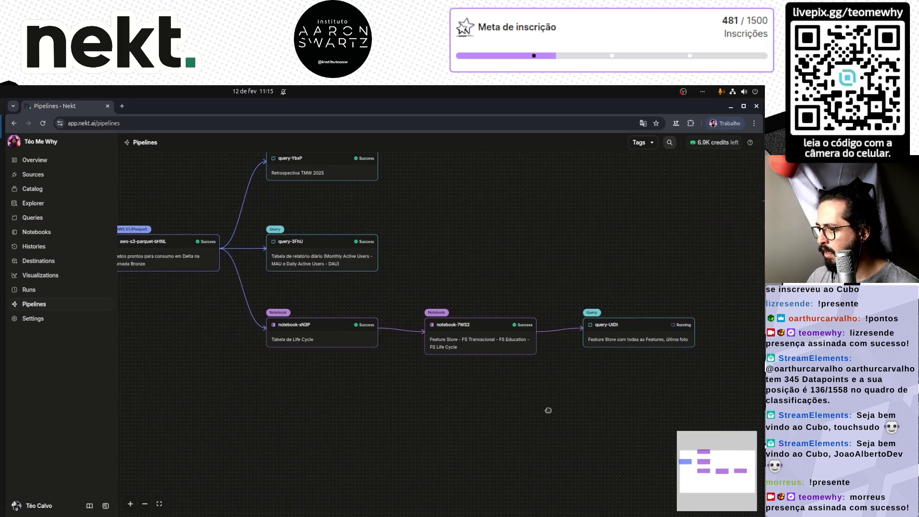
left_click_drag(554, 410, 437, 441)
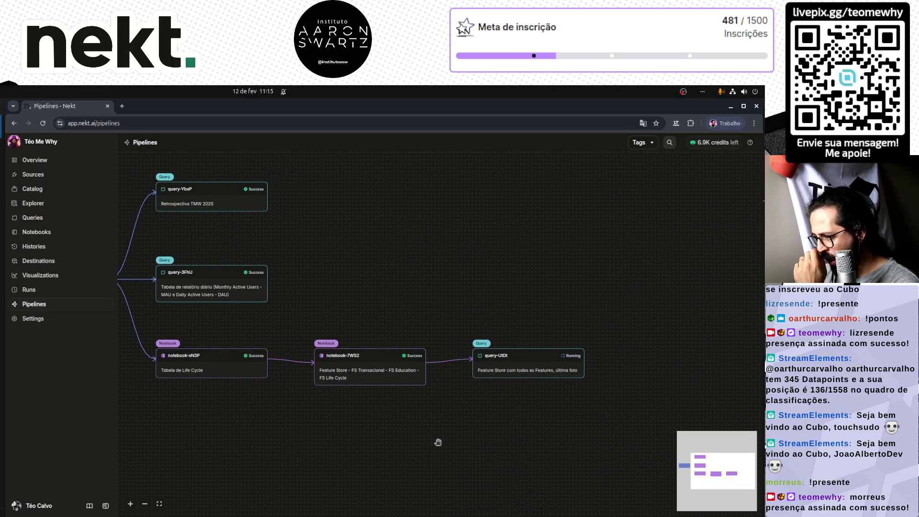
left_click_drag(438, 442, 594, 418)
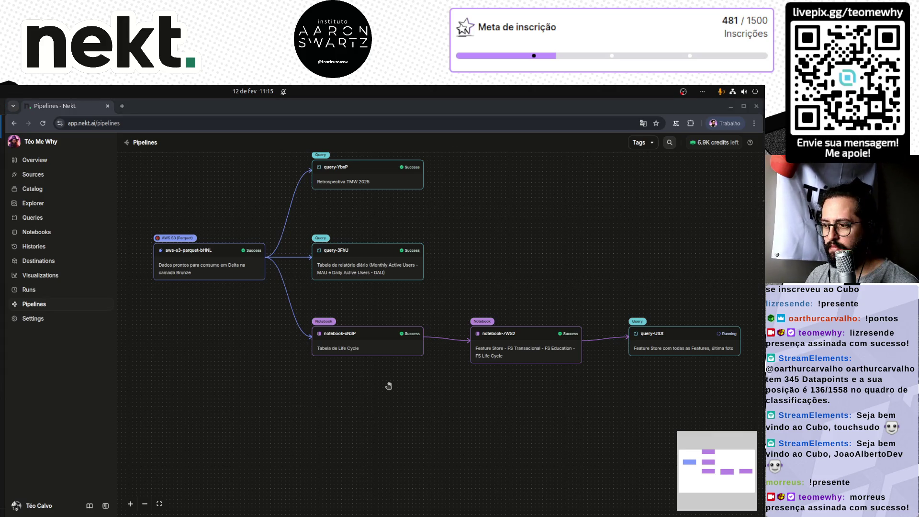
left_click_drag(488, 423, 460, 423)
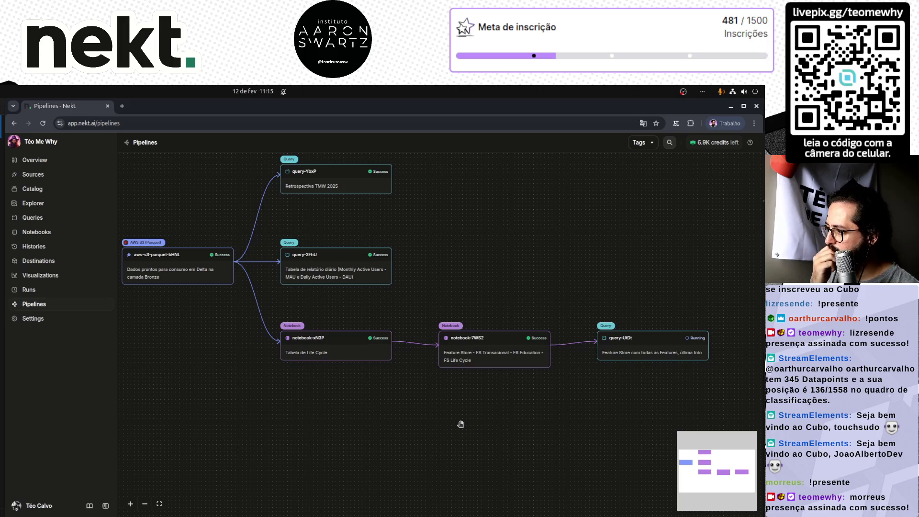
left_click(687, 338)
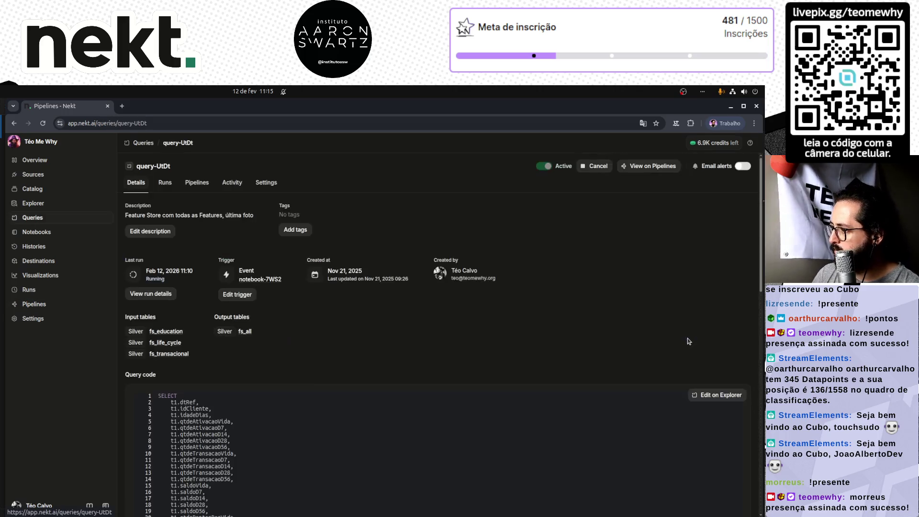
- Bring up Run #83 of query-UtDt with its Success status and logs, then switch to VS Code
left_click(167, 184)
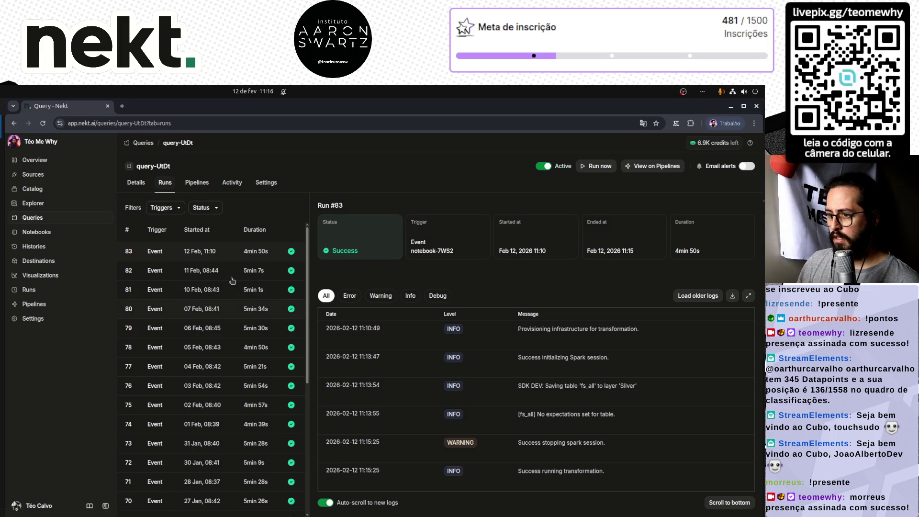
left_click(40, 292)
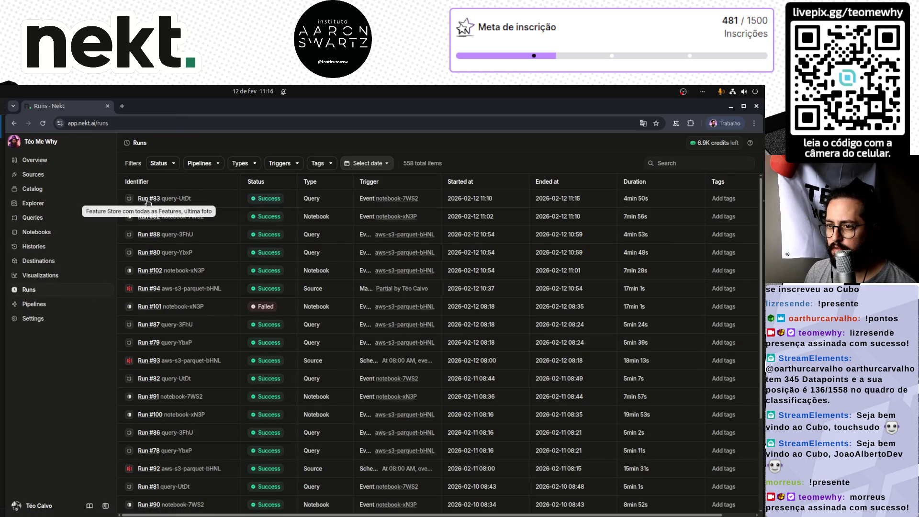
left_click(176, 198)
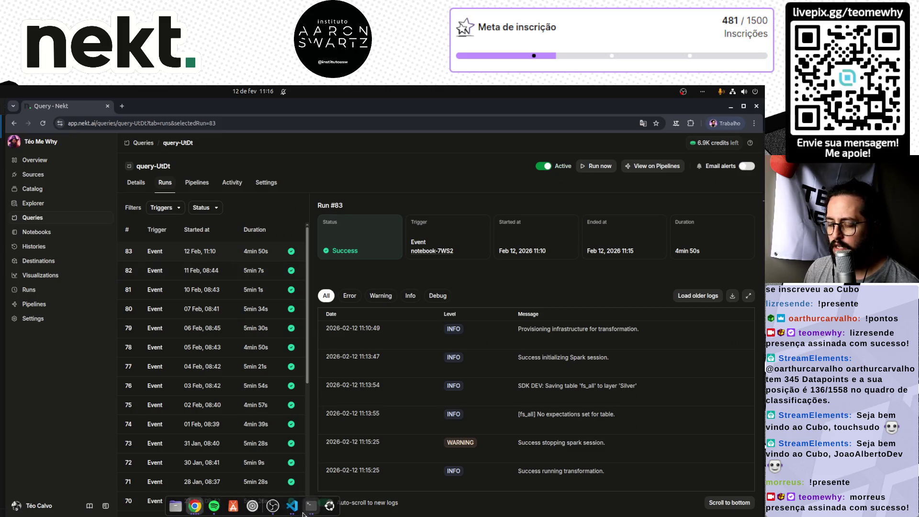
left_click(293, 506)
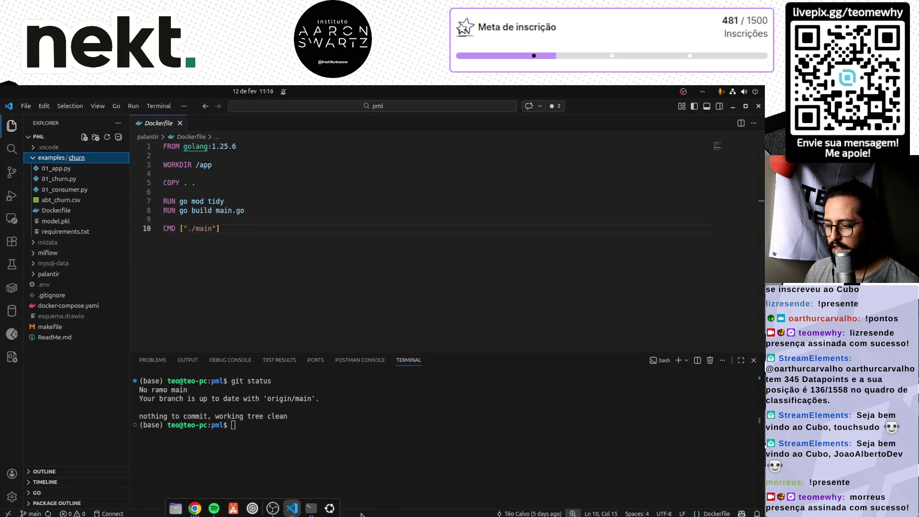
- In the workspace window, close the New request and Palantir tabs and expand the data-loader folder tree
left_click(293, 507)
left_click(22, 273)
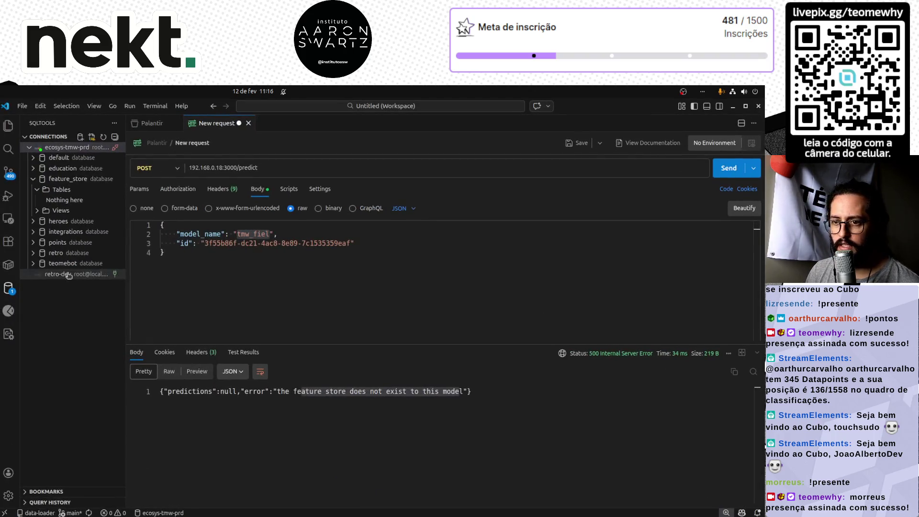
left_click(9, 125)
middle_click(223, 126)
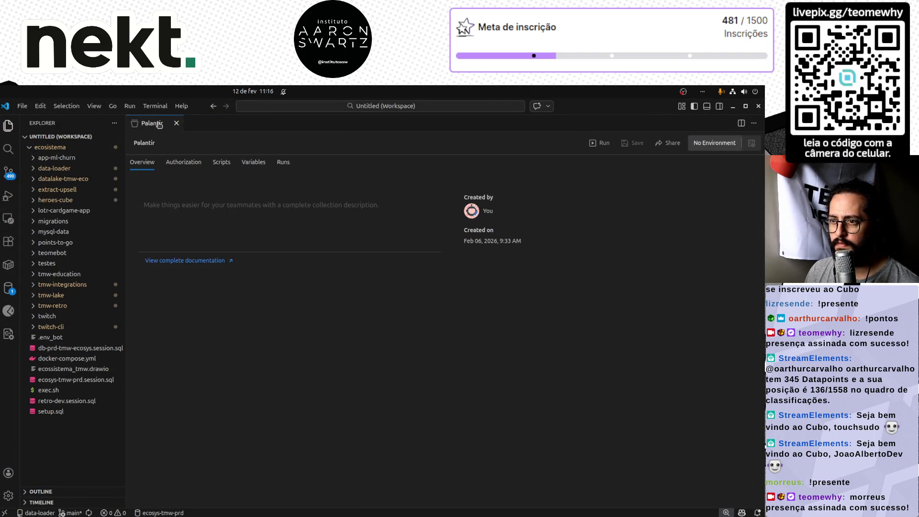
middle_click(160, 126)
left_click(83, 169)
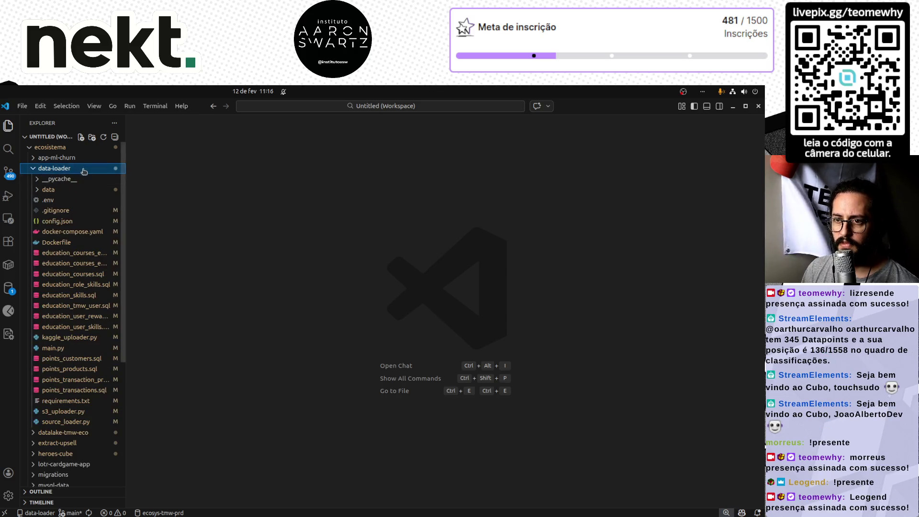
left_click_drag(126, 260, 257, 262)
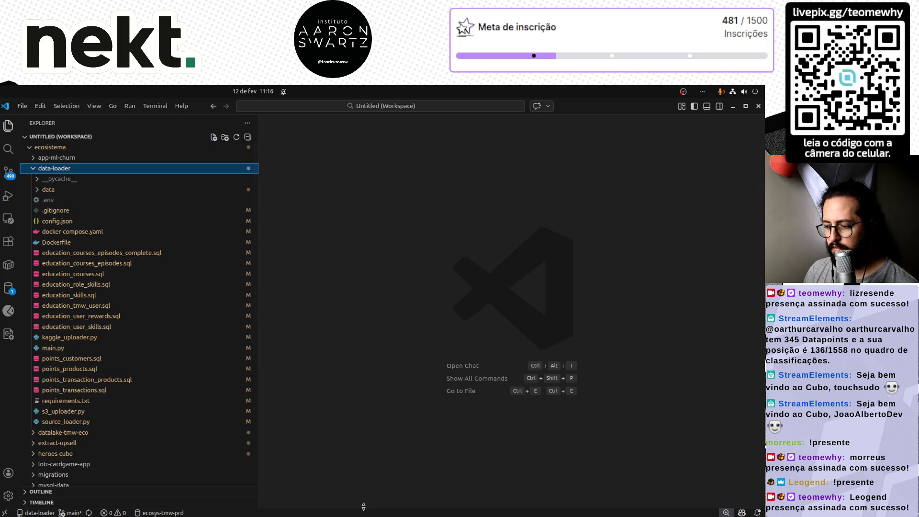
- Bring up the terminal and move it up to the projetos folder with cd .
key("ctrl+grave")
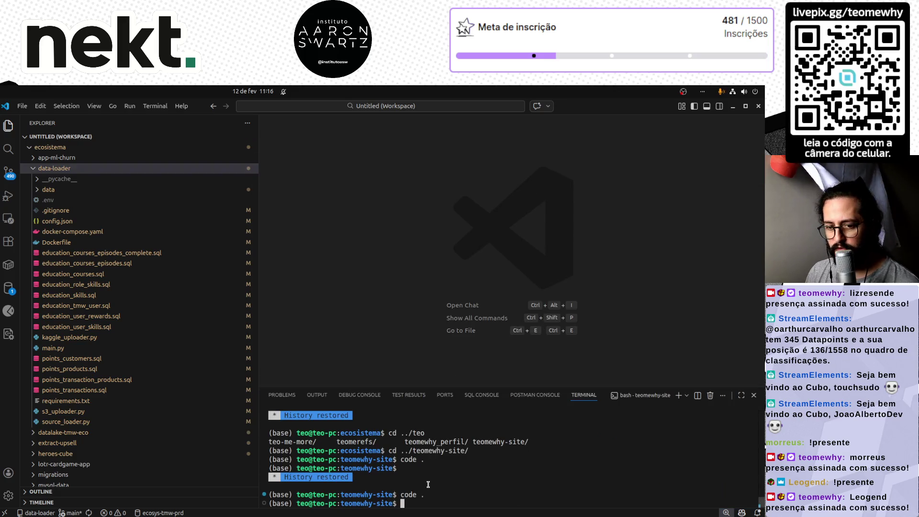
type("cd ..")
key("Return")
type("cd ecoss")
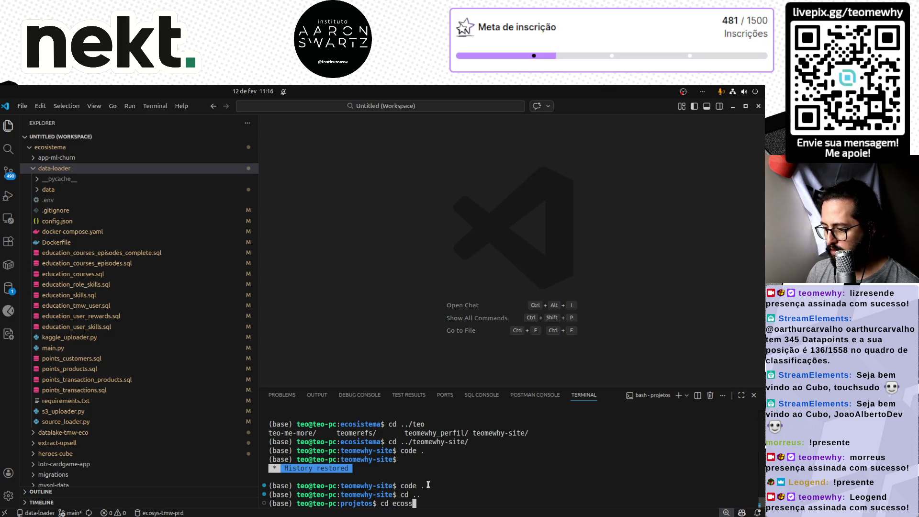
- Move the terminal into ecosistema/data-loader
key("Tab")
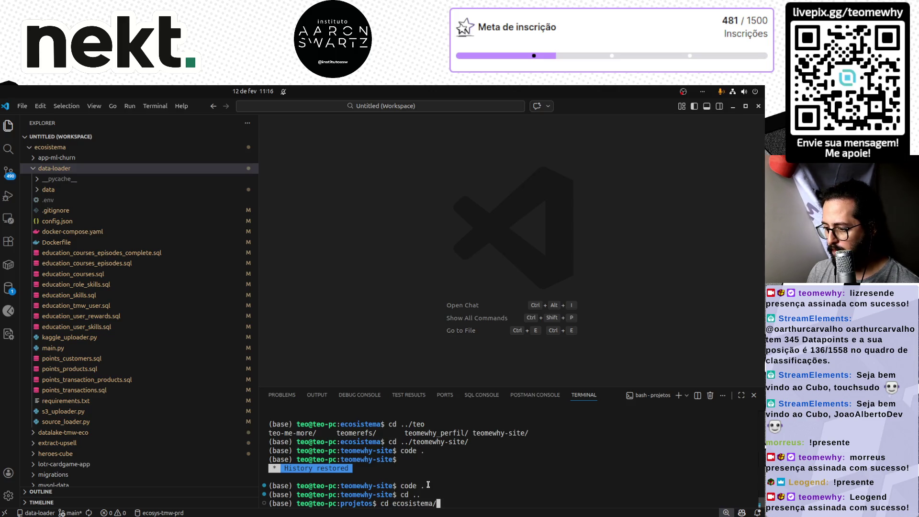
key("Return")
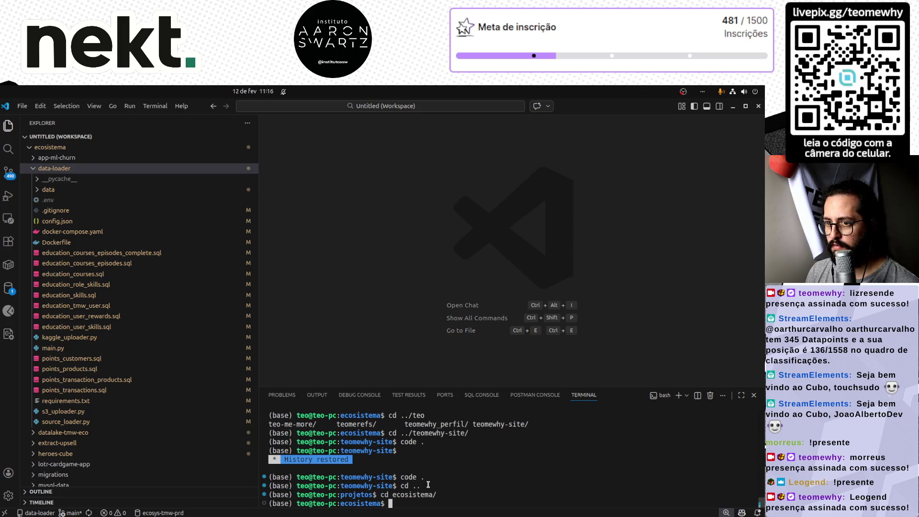
type("cd data")
key("Tab")
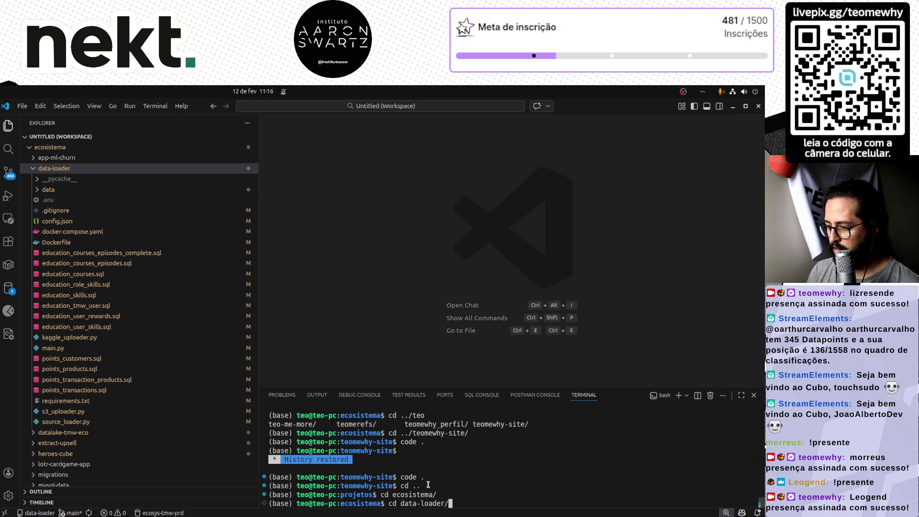
key("Return")
type("git status")
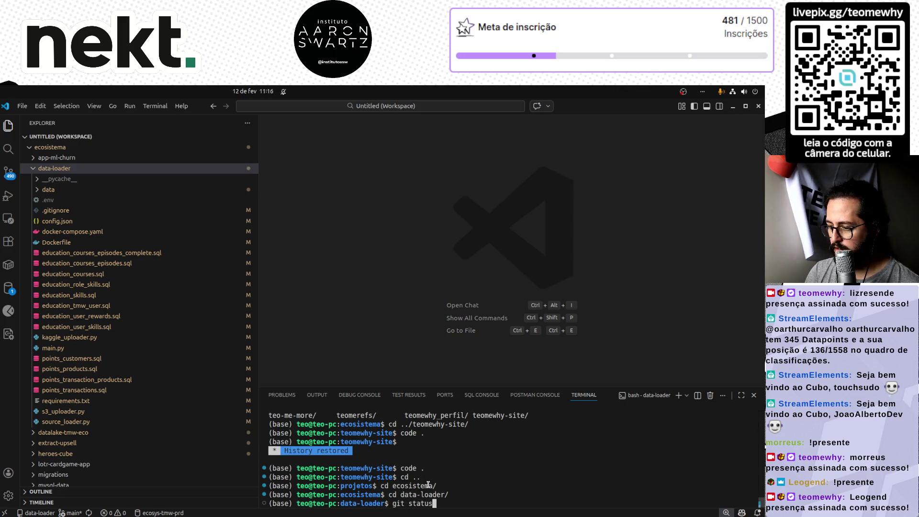
- Run git status and git branch, showing many modified files on branch main
key("Return")
type("git r")
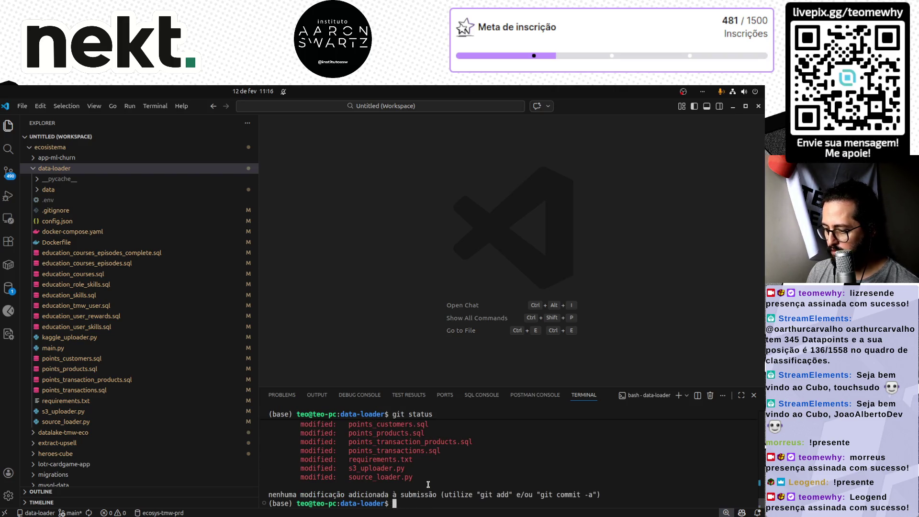
key("BackSpace")
key("BackSpace")
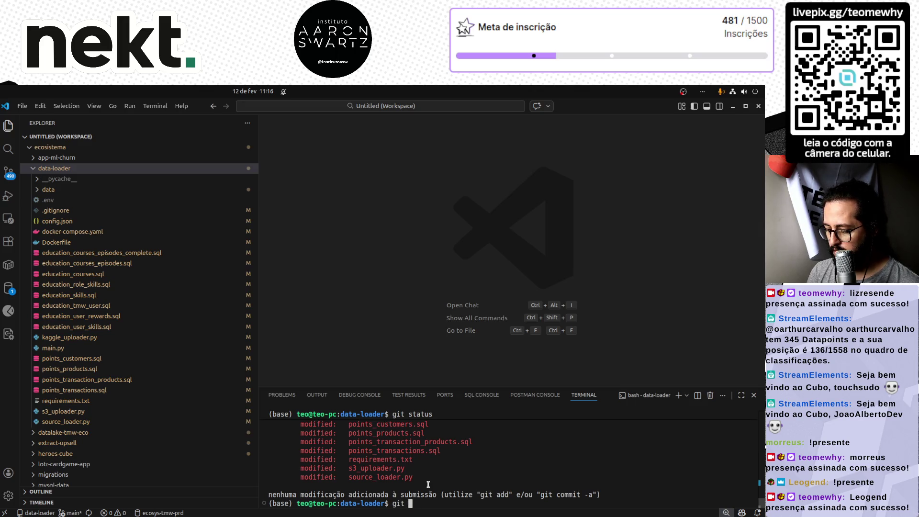
key("Return")
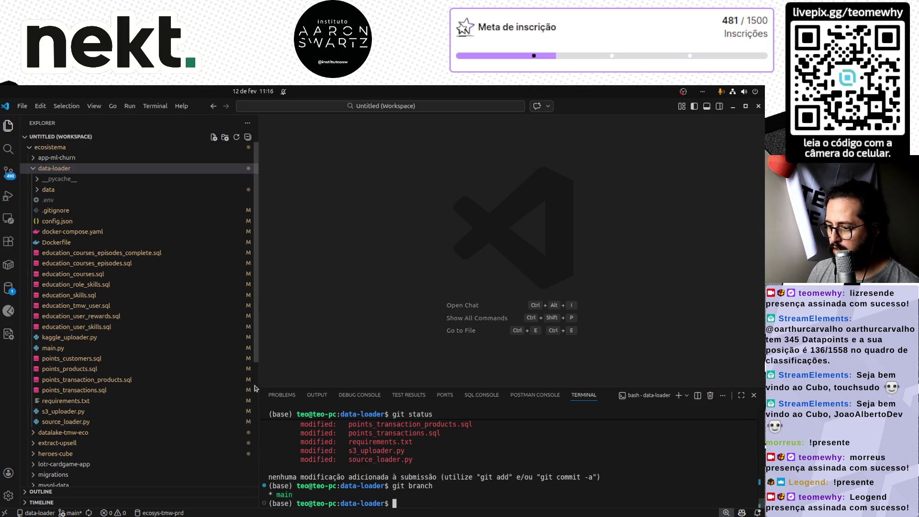
left_click_drag(259, 381, 154, 374)
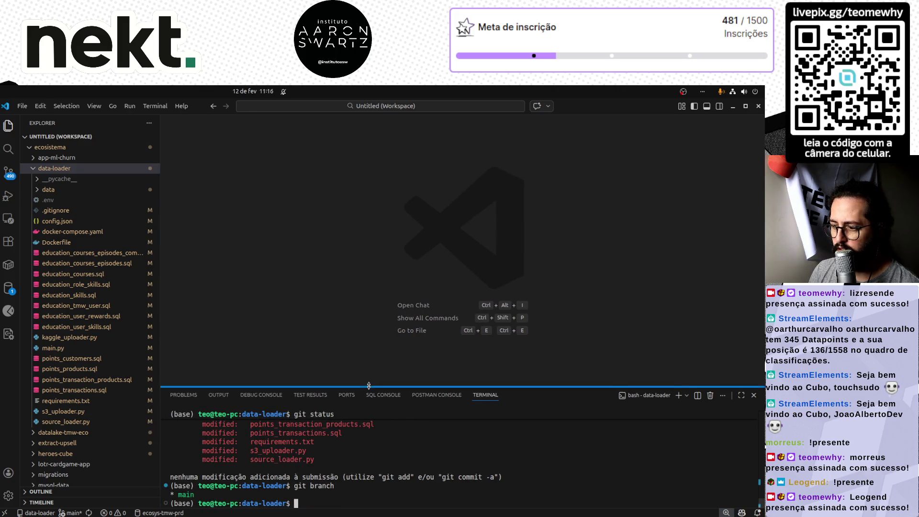
- Load config.json and collapse the terminal to review its points and education table lists
left_click_drag(369, 388, 368, 314)
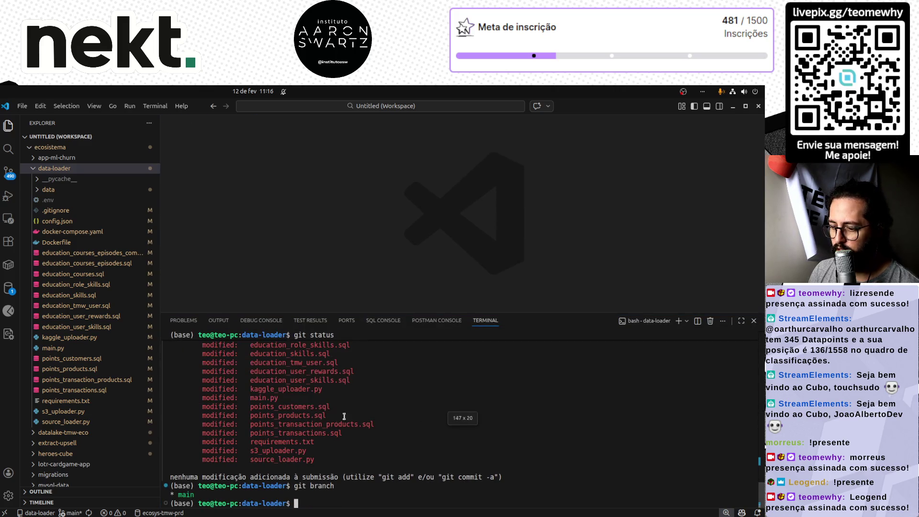
left_click(102, 223)
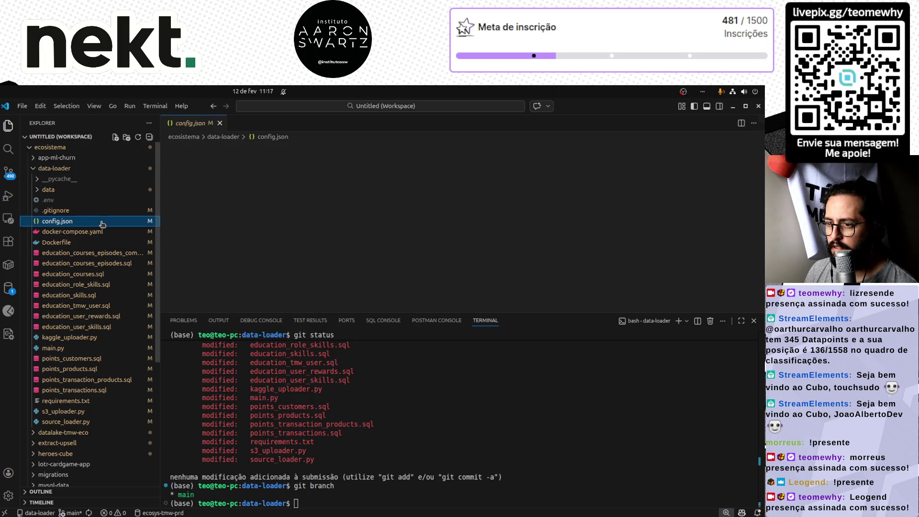
scroll(305, 263, "down", 4)
scroll(306, 264, "down", 4)
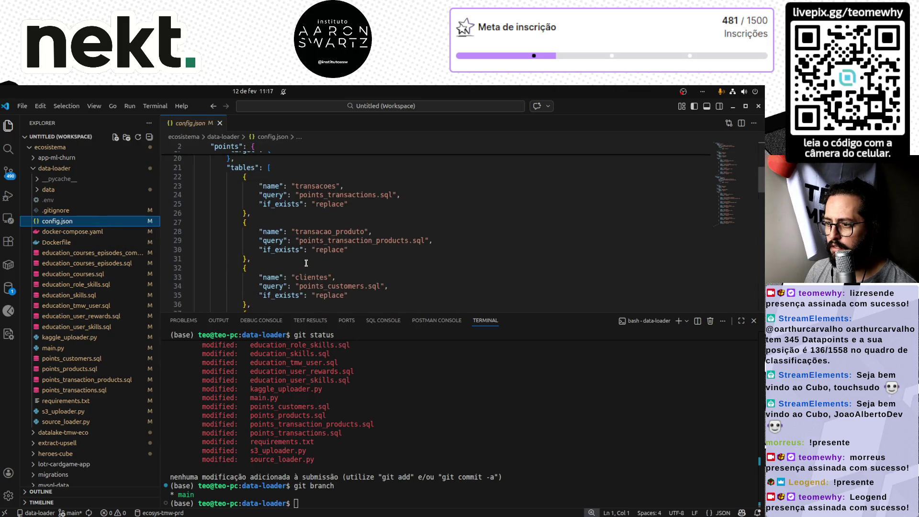
scroll(306, 263, "down", 4)
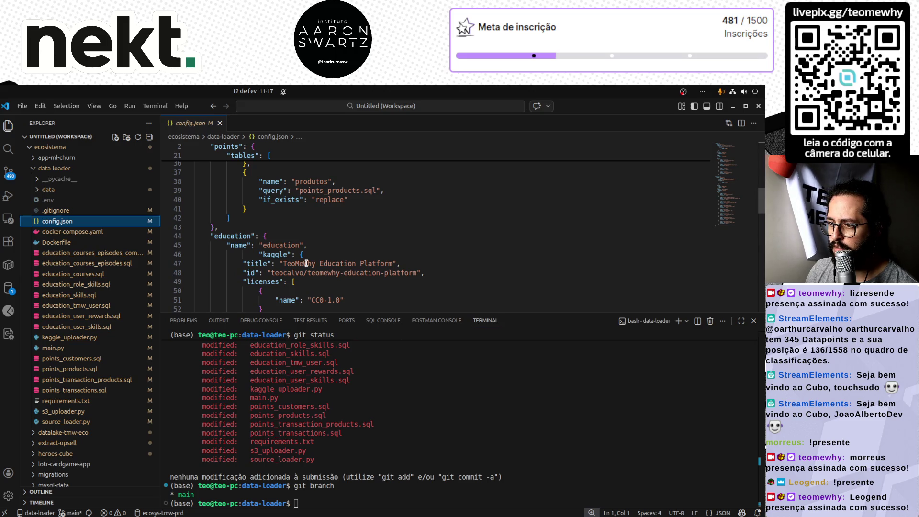
scroll(306, 263, "down", 2)
scroll(306, 264, "down", 2)
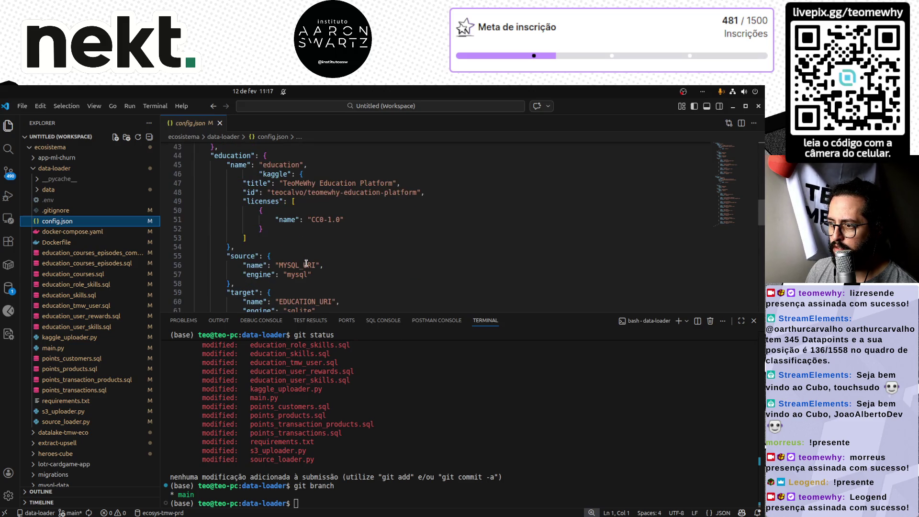
scroll(307, 263, "down", 2)
scroll(306, 263, "down", 1)
scroll(306, 263, "down", 2)
scroll(306, 264, "down", 2)
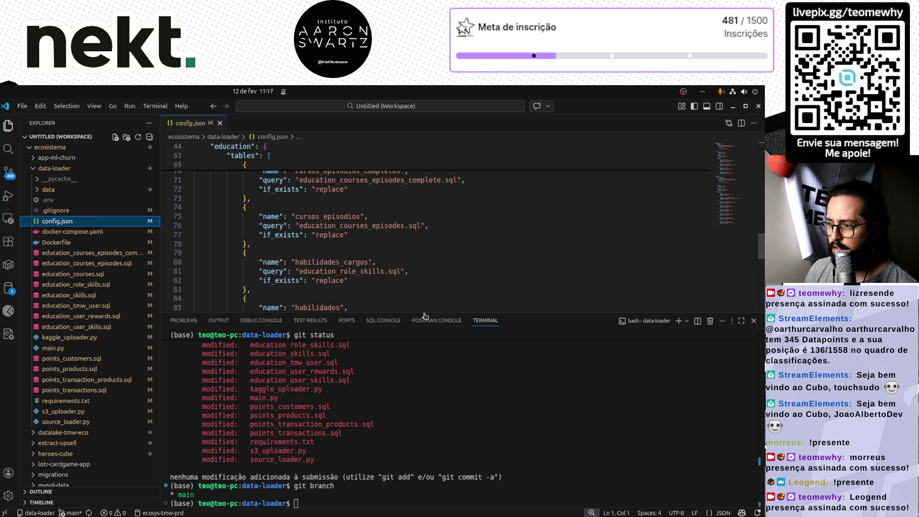
left_click_drag(423, 314, 406, 506)
scroll(367, 405, "down", 1)
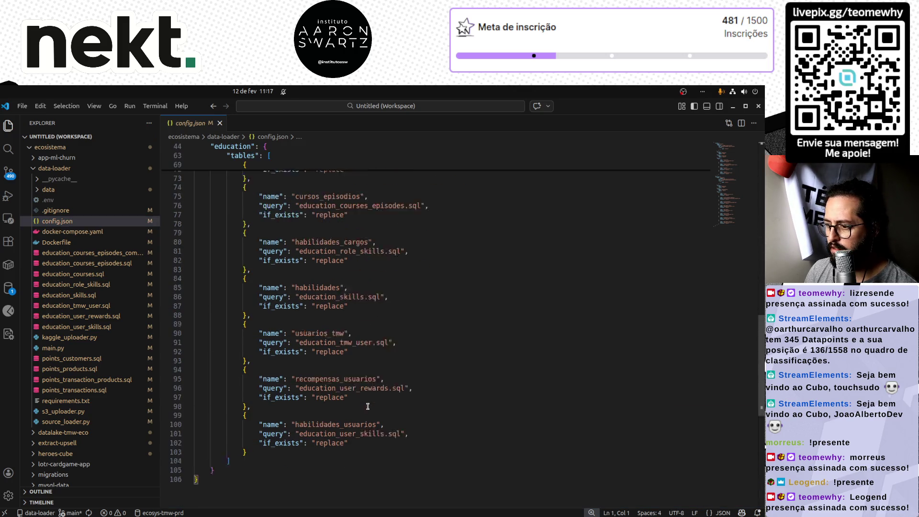
scroll(367, 406, "down", 5)
scroll(367, 405, "up", 7)
scroll(366, 405, "up", 10)
scroll(367, 406, "up", 10)
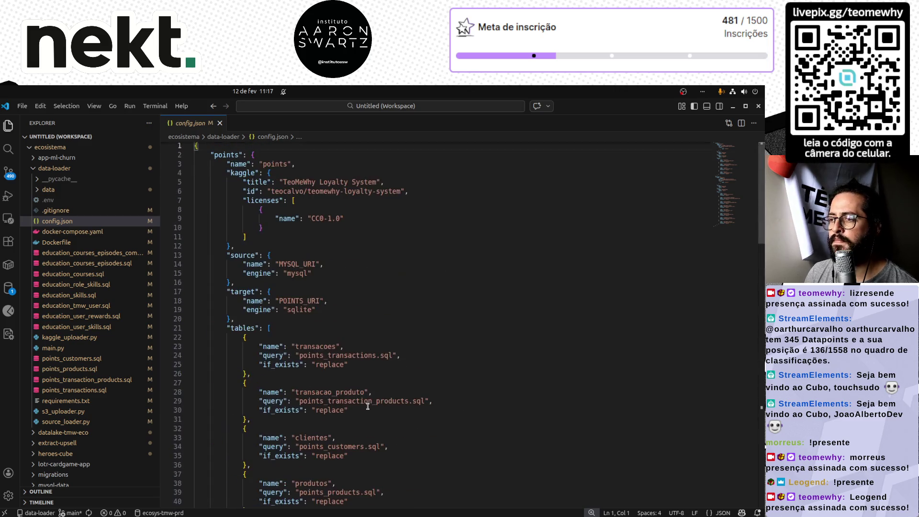
scroll(367, 405, "up", 1)
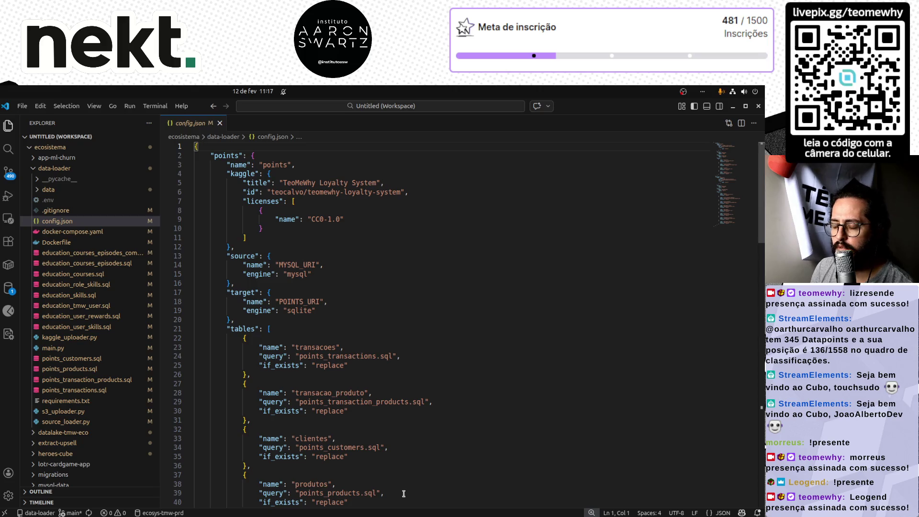
- Run git pull origin main --force in the terminal, then switch to main.py
key("ctrl+grave")
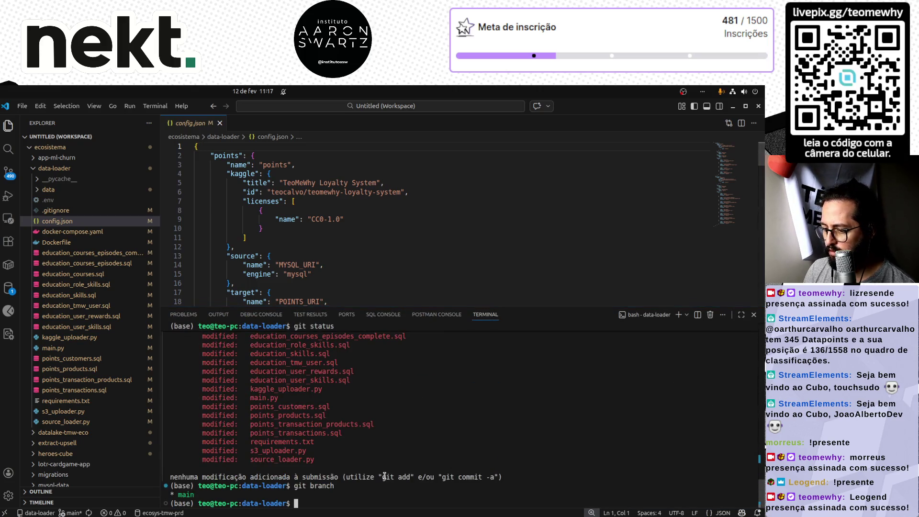
type("git pull origiun")
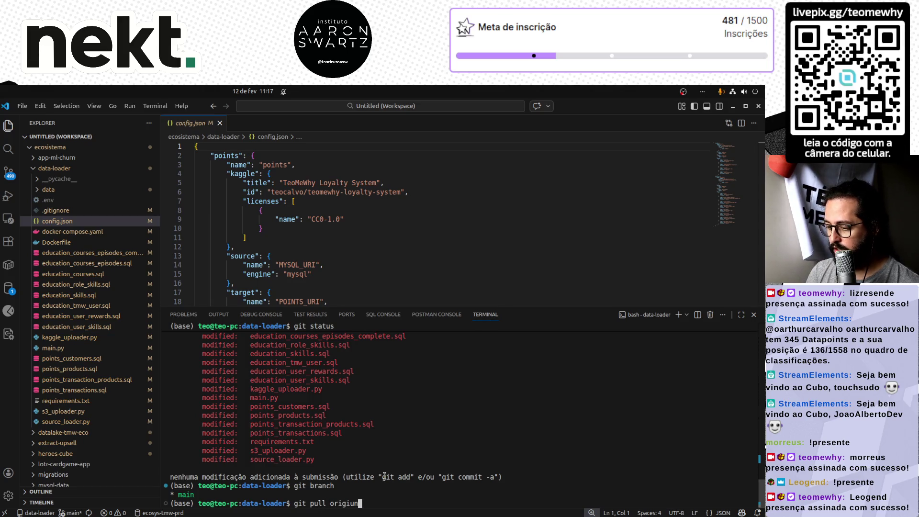
key("BackSpace")
key("BackSpace")
type("n main ")
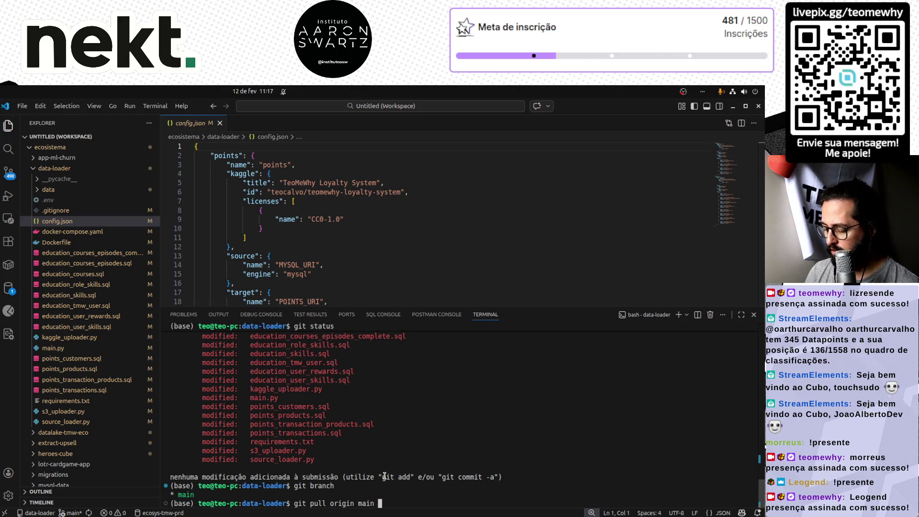
type("--force")
key("Return")
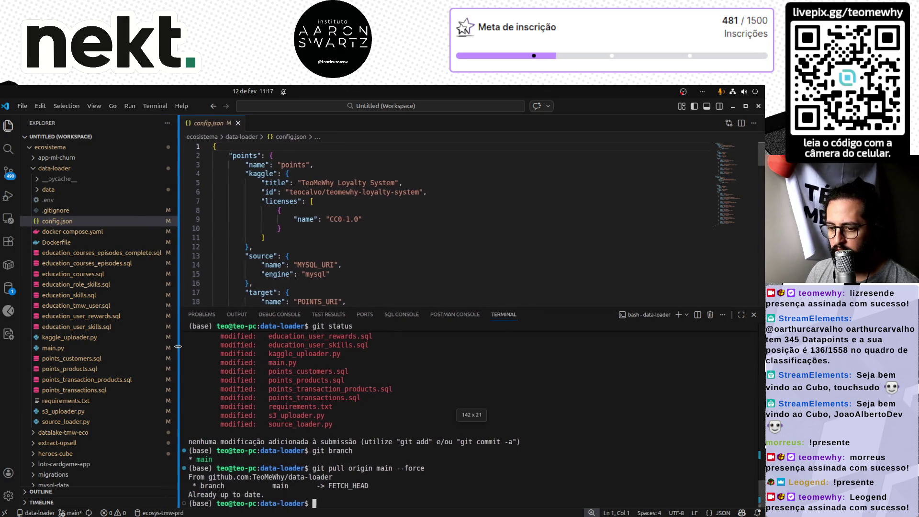
left_click_drag(162, 347, 176, 348)
left_click(133, 347)
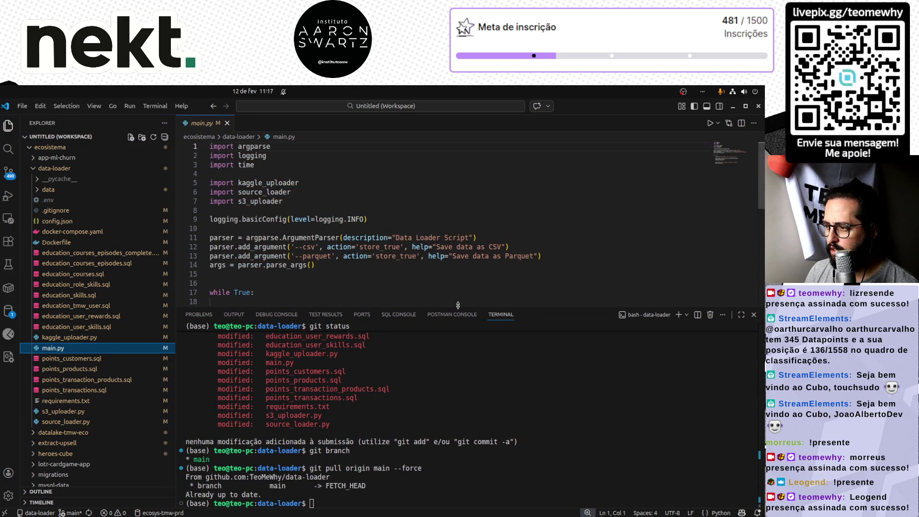
- Shrink the terminal, review the Dockerfile's main.py command, and return to main.py
left_click_drag(455, 308, 455, 430)
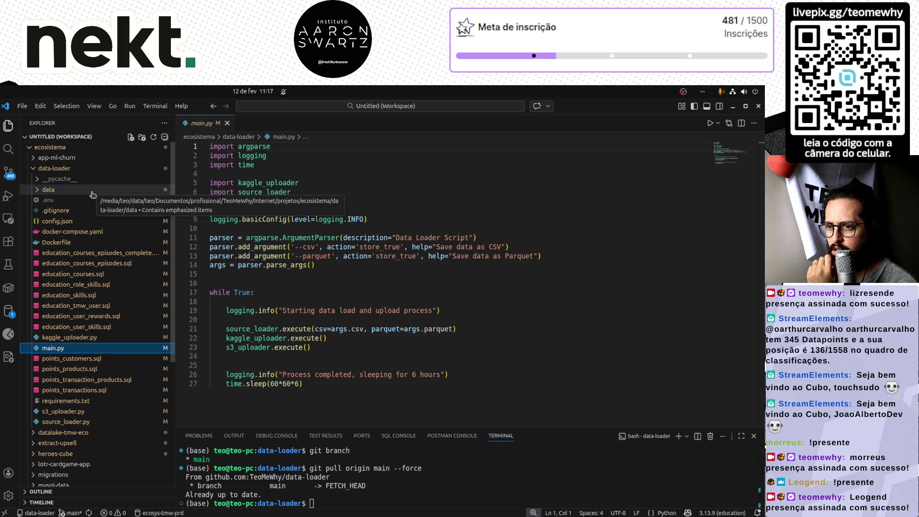
left_click(86, 242)
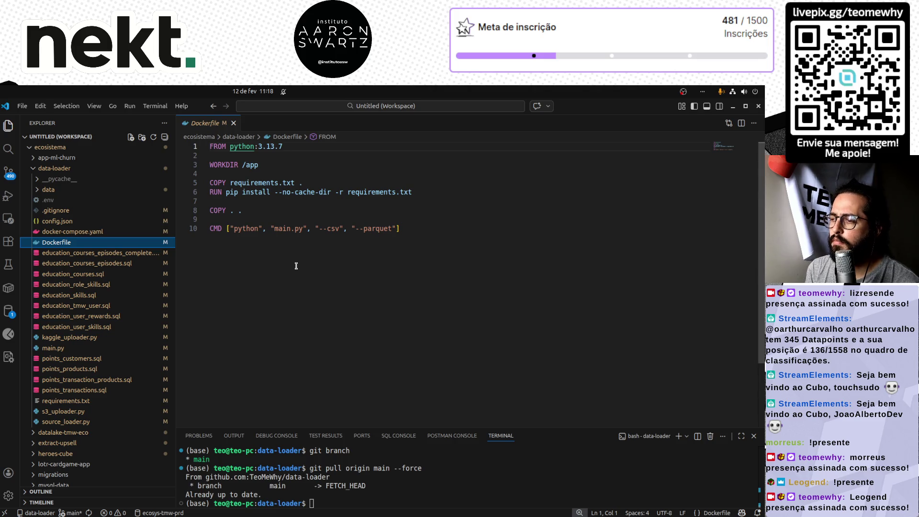
left_click(83, 348)
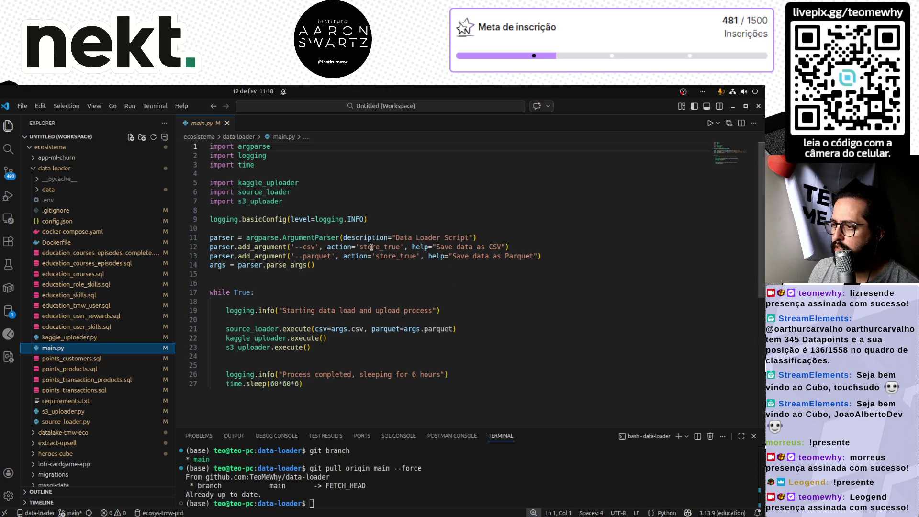
- Highlight occurrences of add_argument, data and Loader in main.py's argument setup
double_click(261, 246)
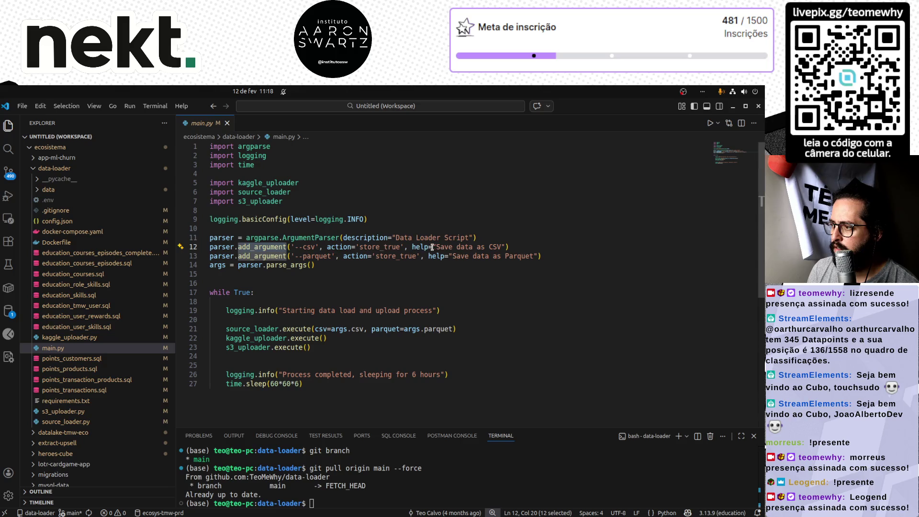
double_click(465, 247)
double_click(486, 257)
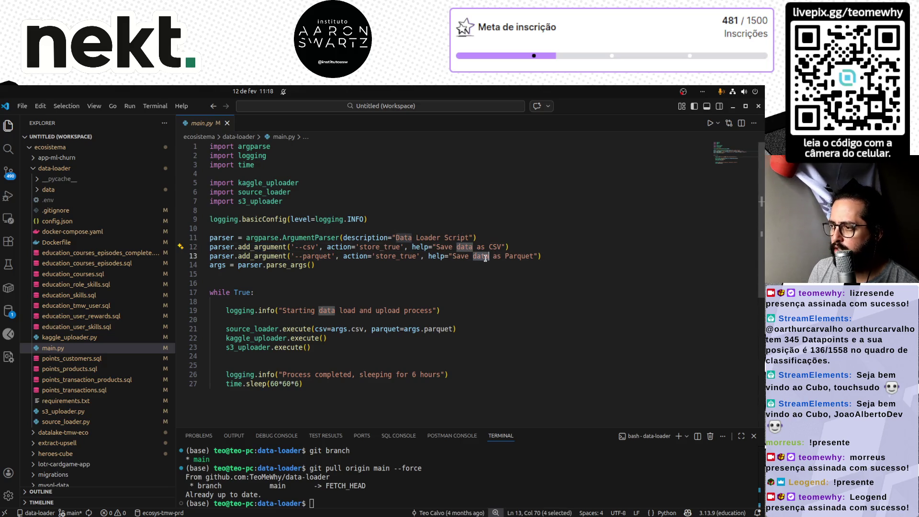
double_click(428, 238)
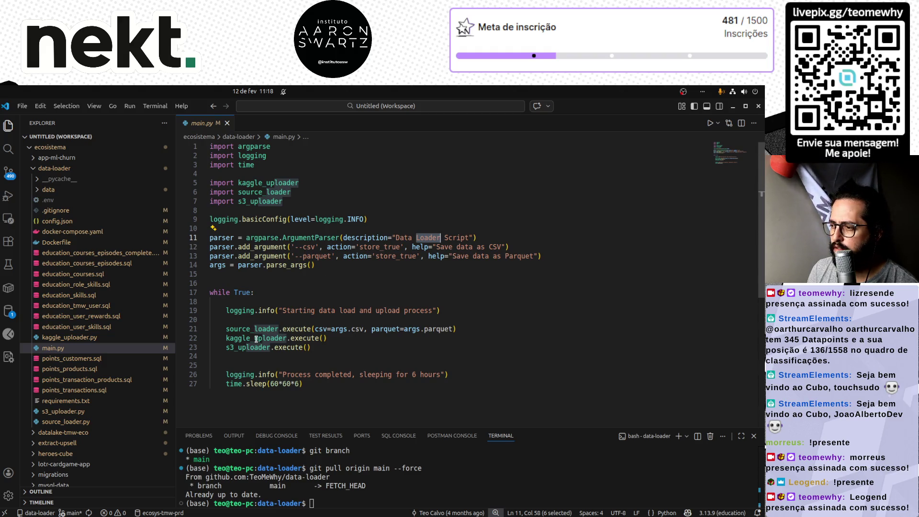
left_click(379, 363)
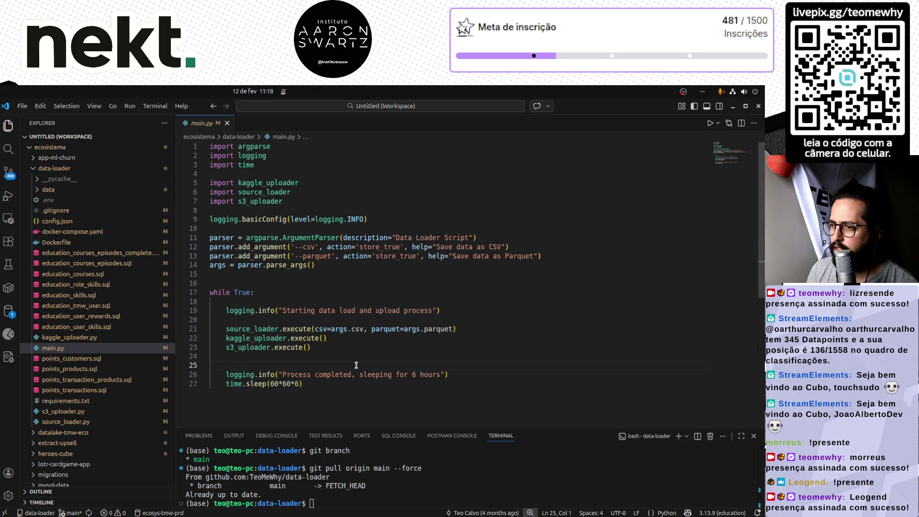
- Inspect the execute calls and go to the definition of source_loader.execute
double_click(298, 328)
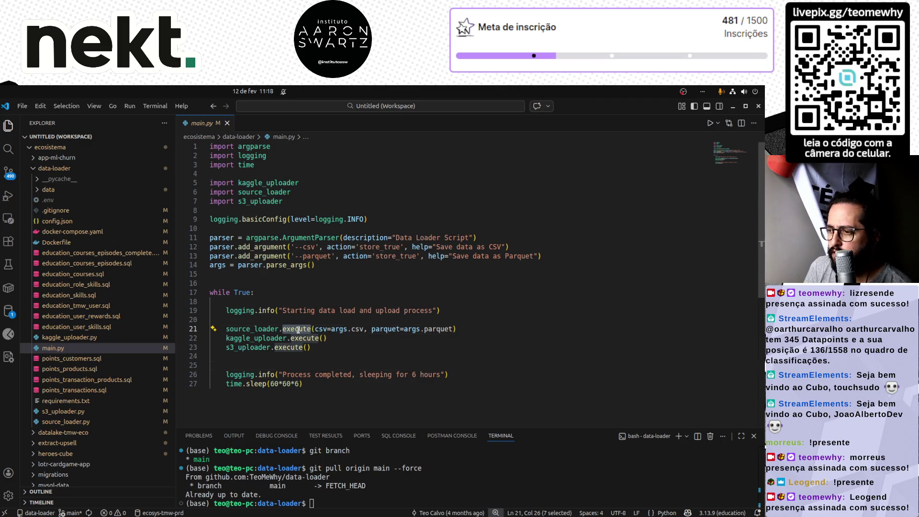
double_click(291, 347)
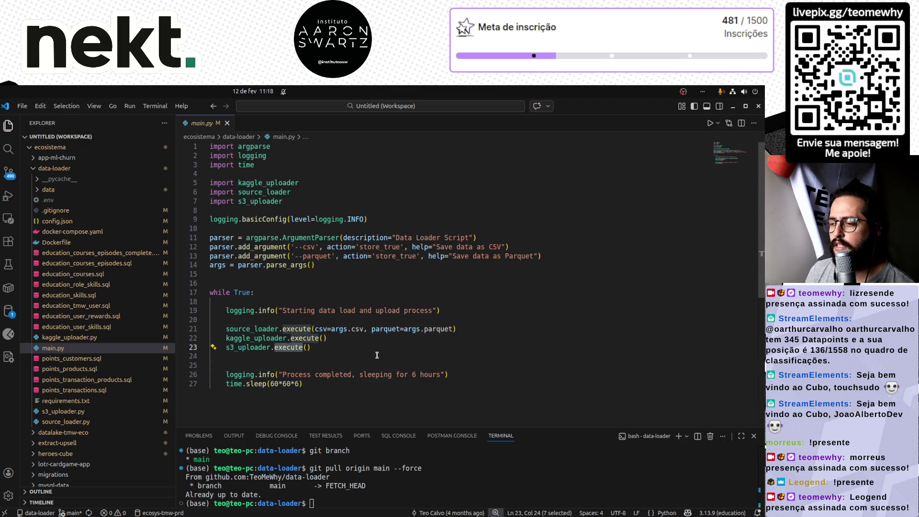
left_click(294, 329)
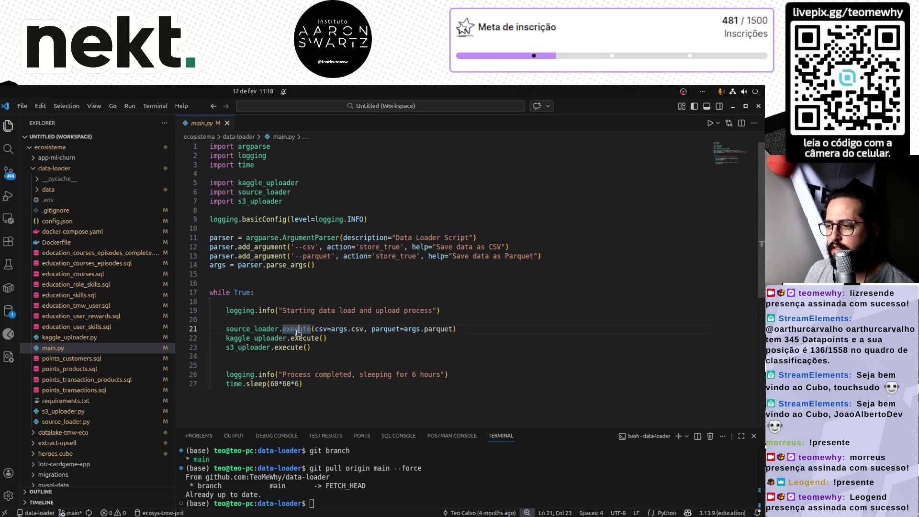
left_click(296, 329, "ctrl")
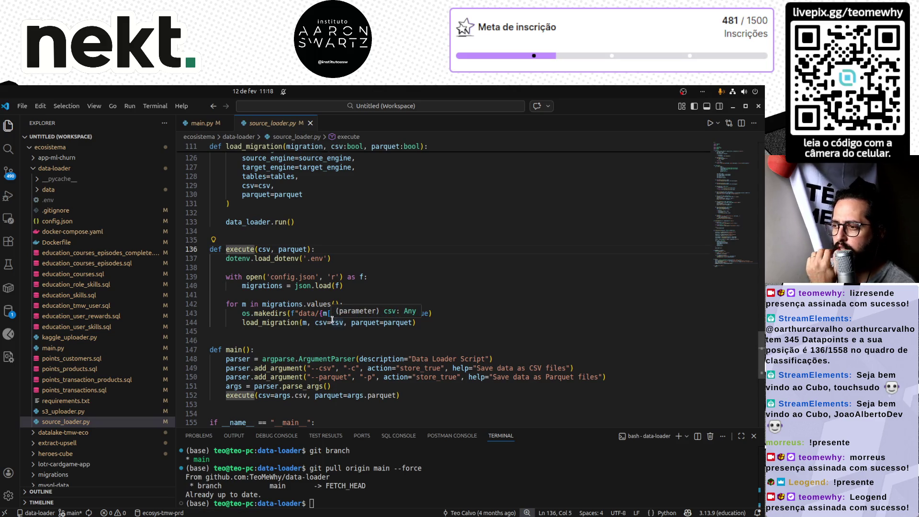
- Leave the execute function in source_loader.py and open config.json
left_click(469, 284)
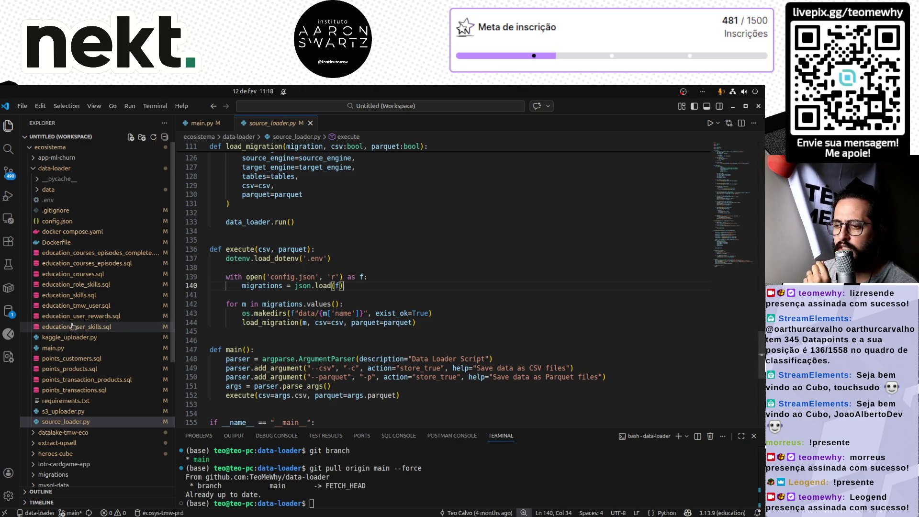
left_click(143, 221)
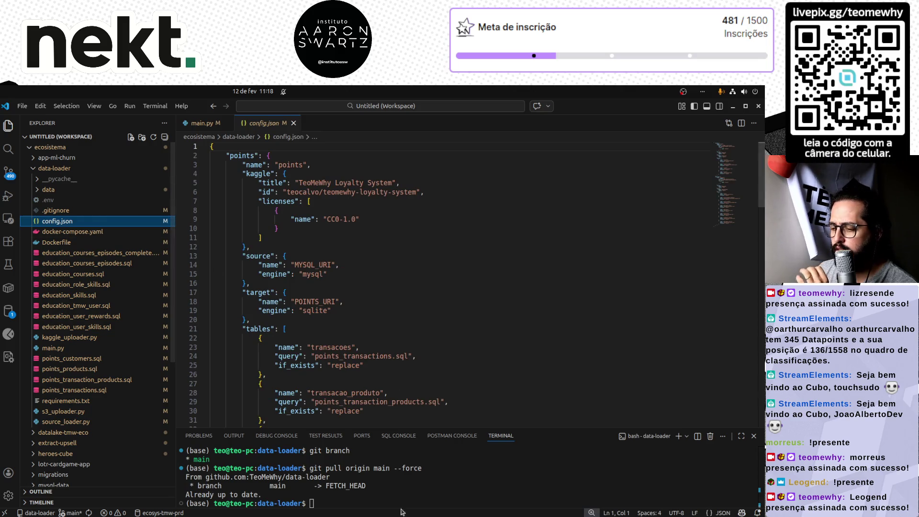
- Run git reset --hard in the terminal and fold the points block in config.json
left_click(405, 469)
type("git reset --hard")
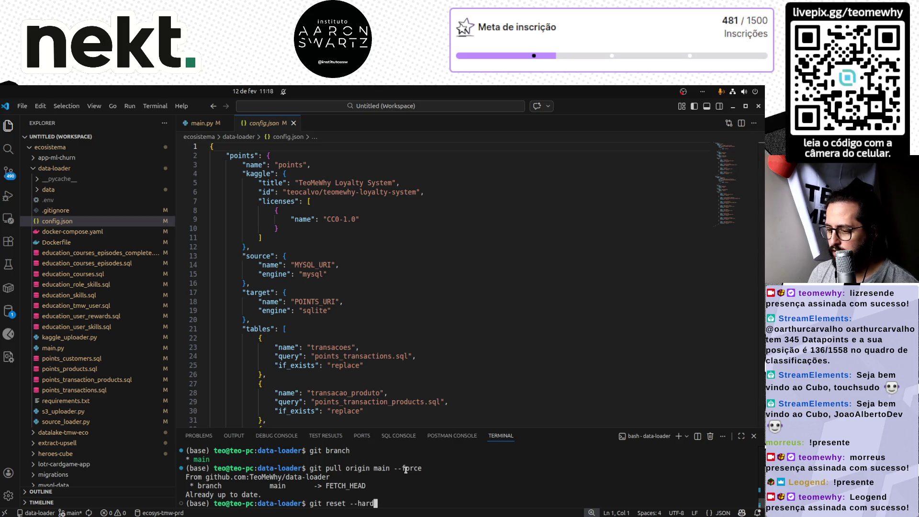
key("Return")
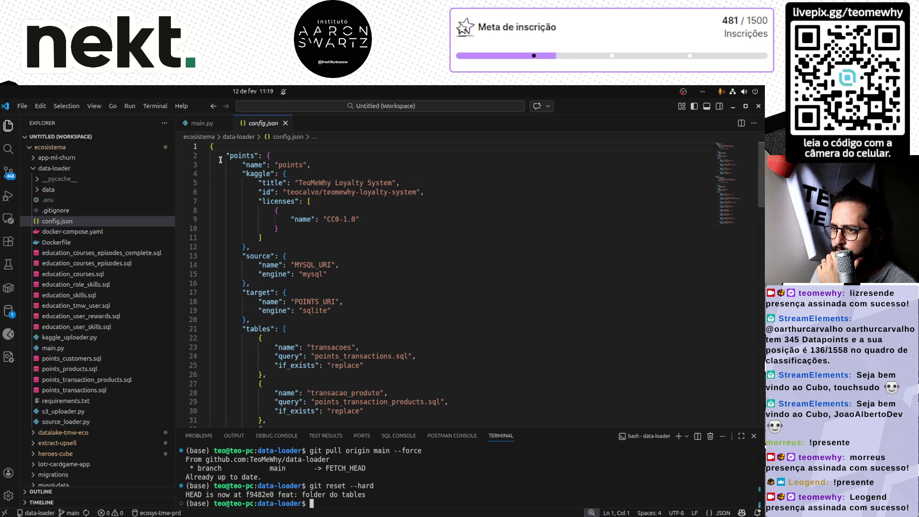
left_click(204, 156)
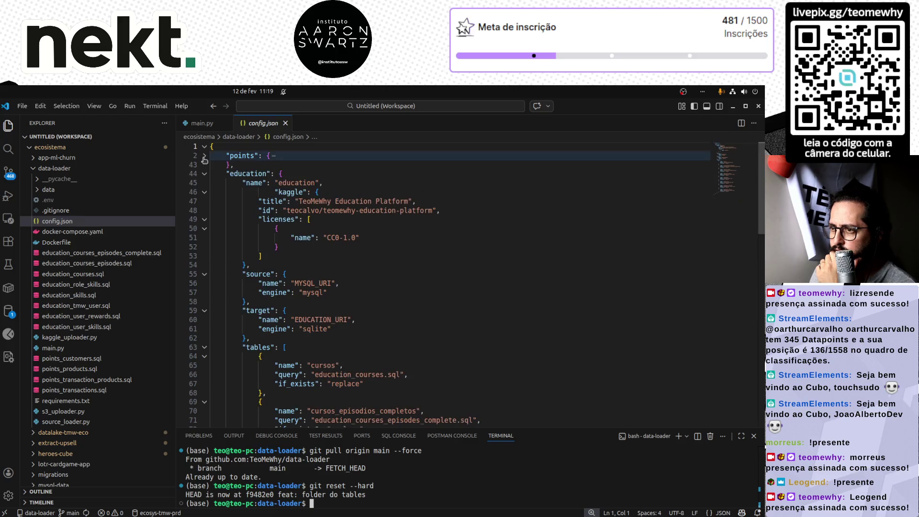
- Review config.json's points and education blocks, checking the source and target keys
left_click(204, 156)
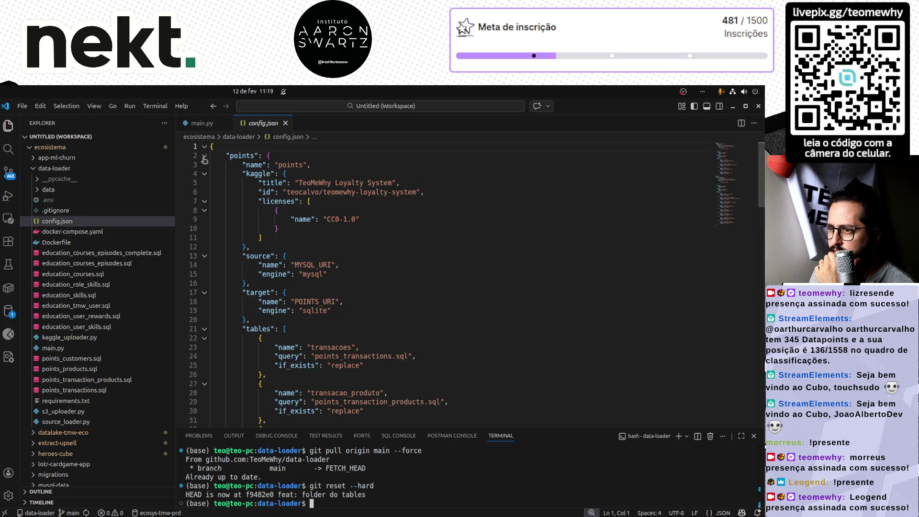
double_click(261, 257)
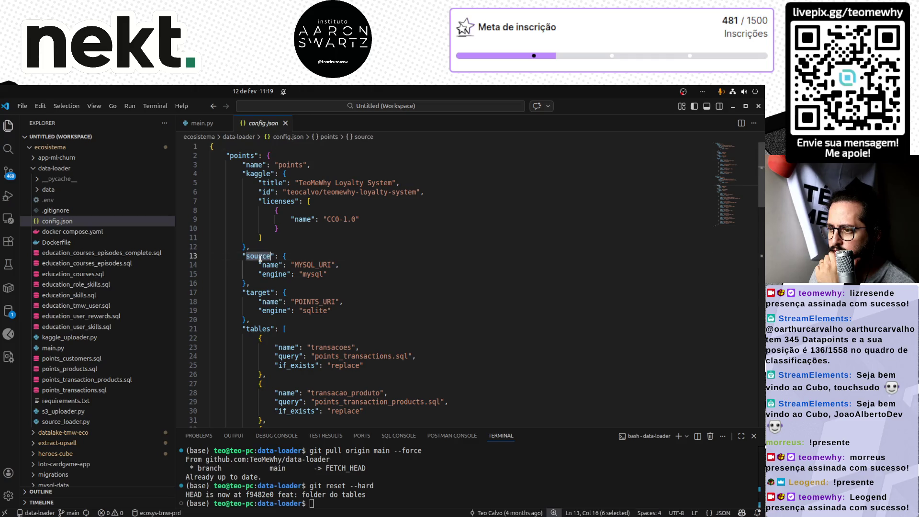
double_click(254, 292)
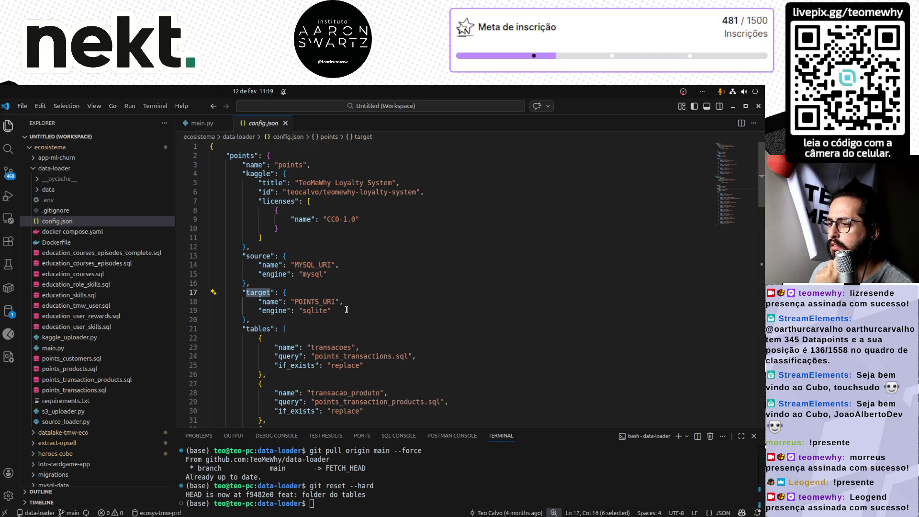
scroll(346, 310, "down", 4)
scroll(346, 309, "down", 4)
scroll(346, 309, "down", 2)
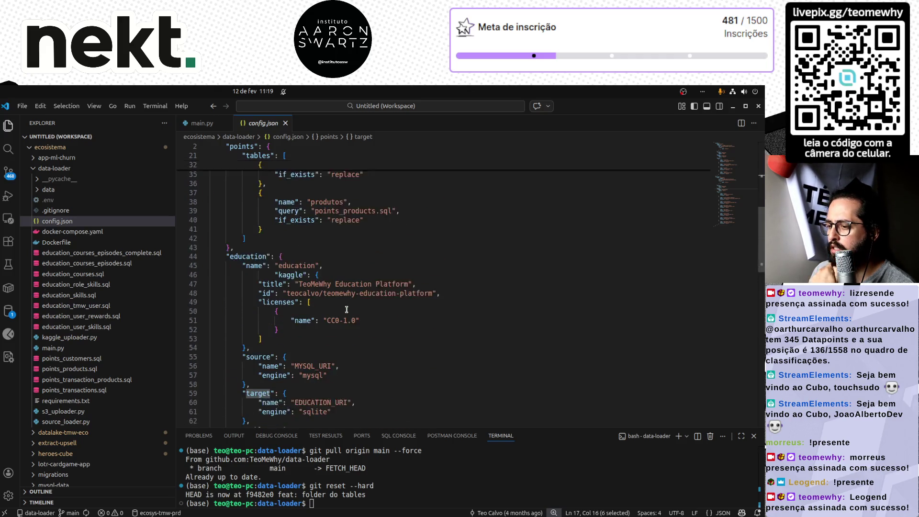
scroll(347, 310, "down", 1)
scroll(346, 310, "down", 2)
scroll(346, 310, "down", 5)
scroll(347, 310, "up", 5)
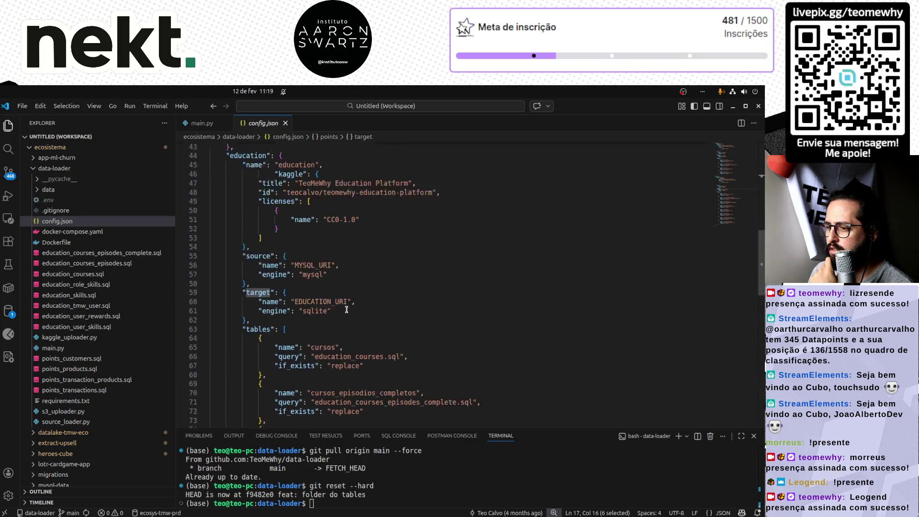
scroll(346, 310, "up", 1)
scroll(346, 310, "up", 3)
scroll(346, 309, "up", 4)
scroll(346, 310, "up", 3)
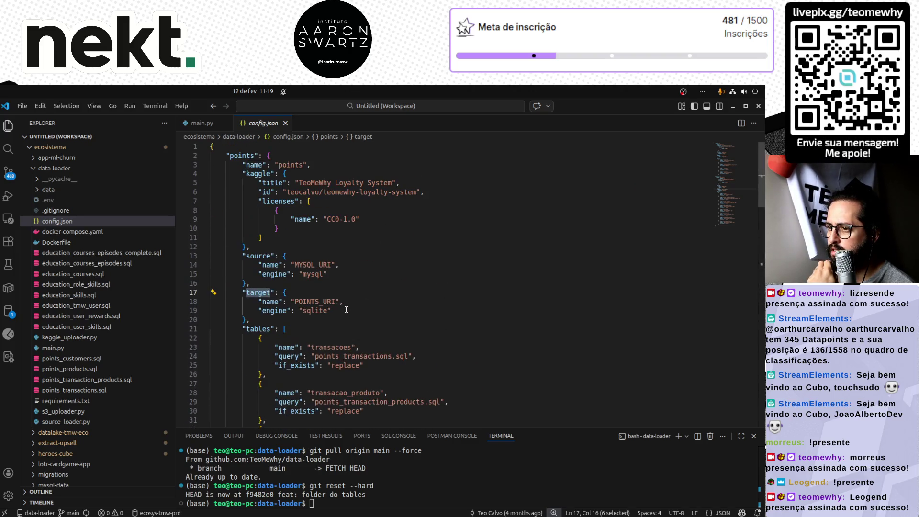
left_click(205, 156)
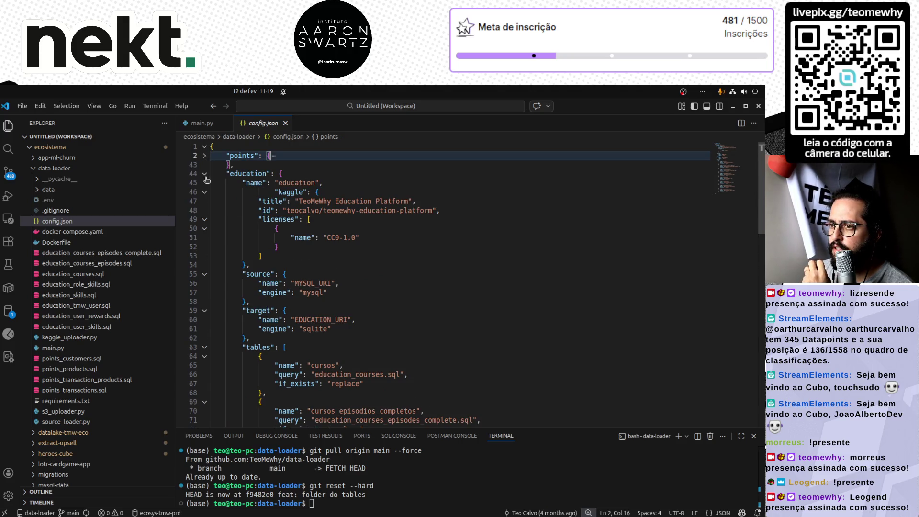
left_click(205, 174)
left_click(205, 173)
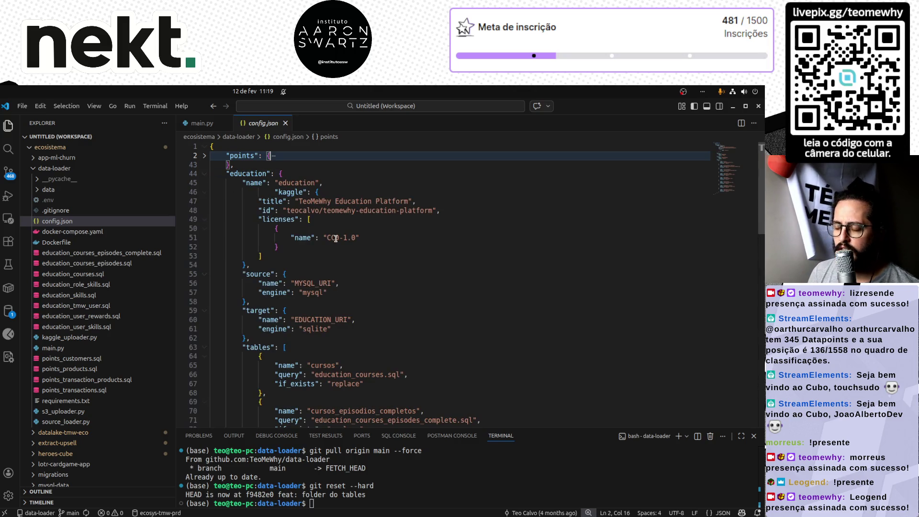
scroll(335, 239, "down", 4)
scroll(335, 239, "down", 5)
scroll(335, 239, "down", 3)
scroll(335, 239, "down", 3)
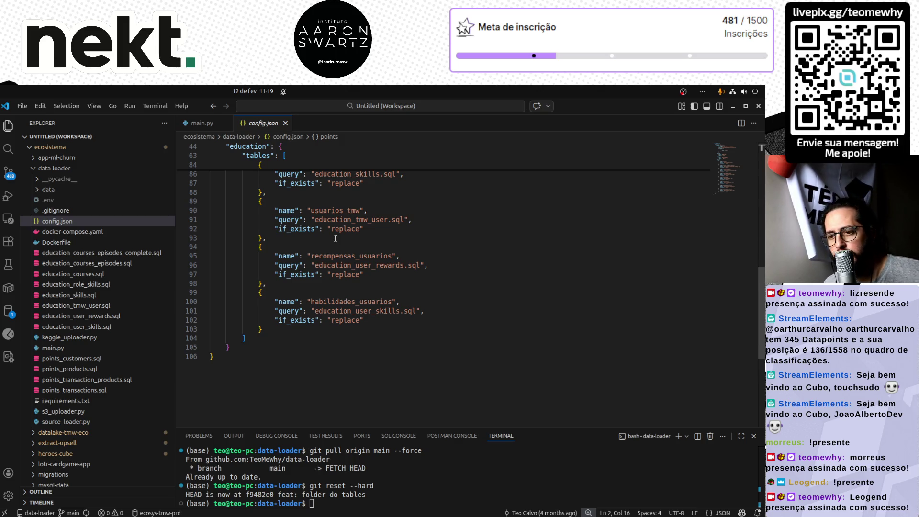
scroll(441, 348, "up", 5)
scroll(441, 347, "up", 8)
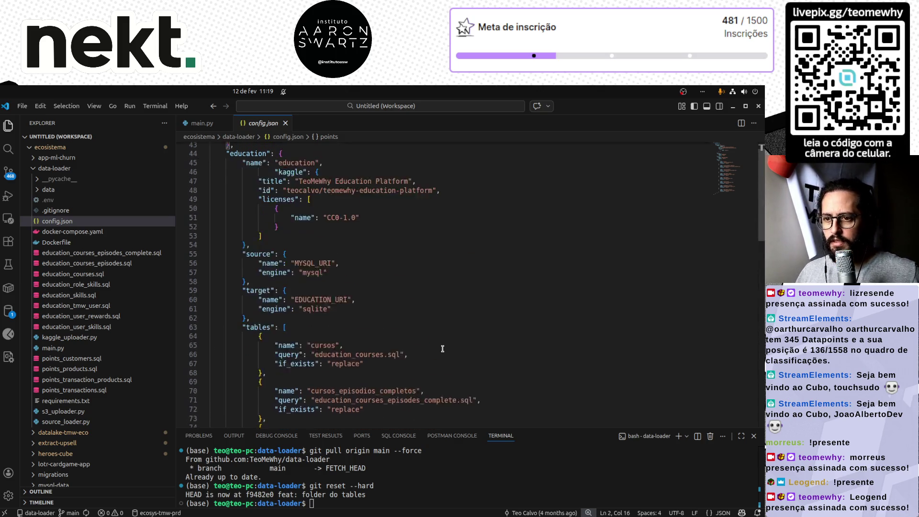
scroll(441, 348, "up", 3)
- From main.py's execute call on line 21, go to its definition in source_loader.py
left_click(52, 348)
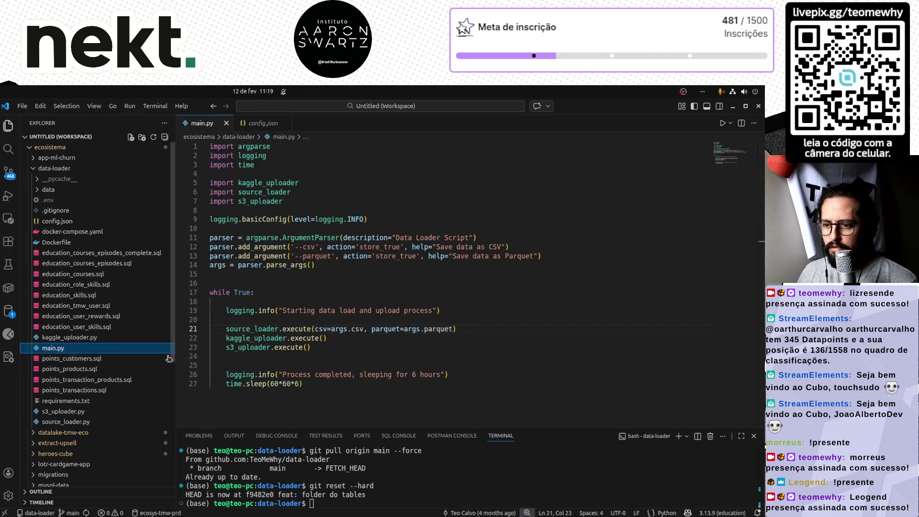
double_click(303, 330)
left_click(303, 329, "ctrl")
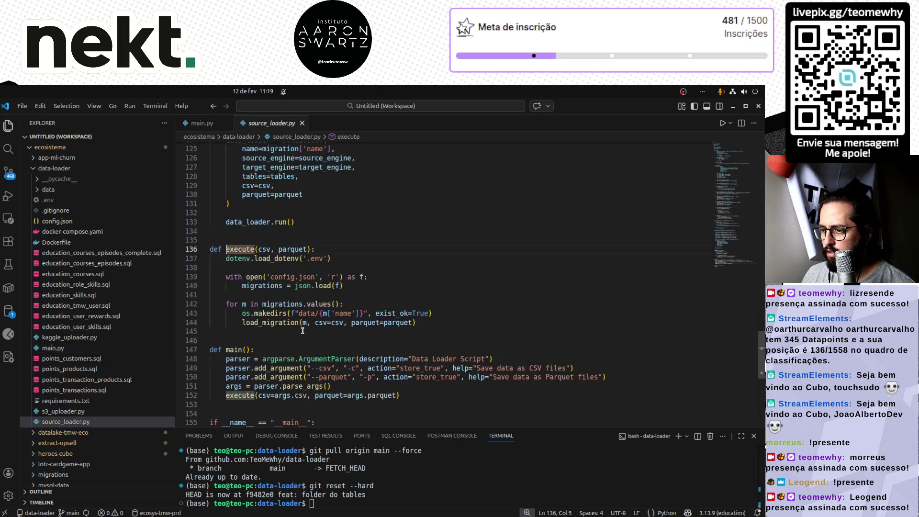
scroll(355, 341, "down", 4)
scroll(355, 342, "up", 4)
scroll(356, 342, "up", 5)
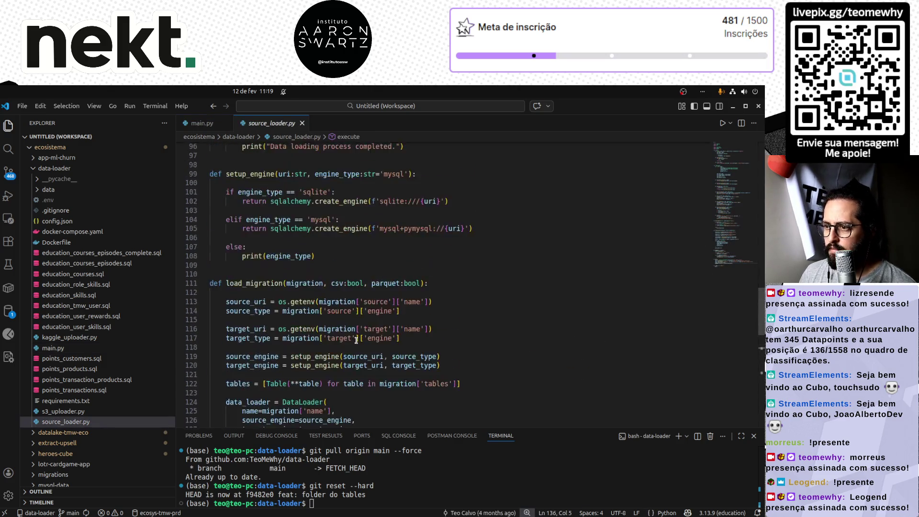
scroll(355, 341, "up", 5)
scroll(356, 341, "up", 5)
scroll(356, 341, "up", 5)
scroll(356, 341, "up", 5)
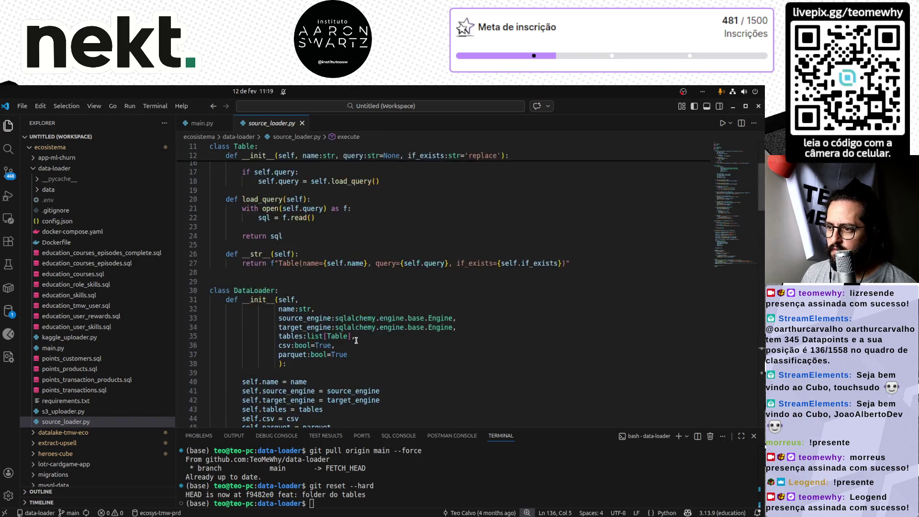
scroll(356, 341, "up", 1)
scroll(355, 342, "up", 1)
scroll(356, 341, "down", 1)
scroll(355, 341, "down", 2)
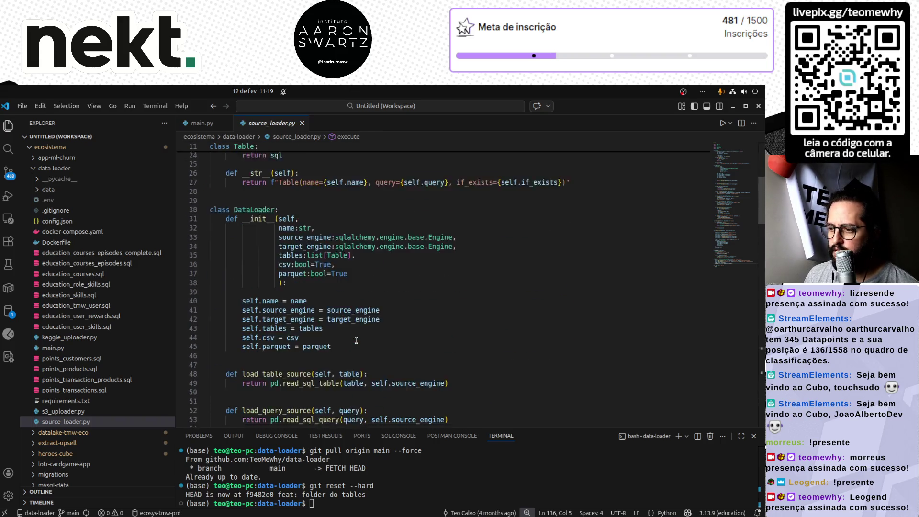
scroll(355, 341, "down", 5)
scroll(356, 341, "down", 2)
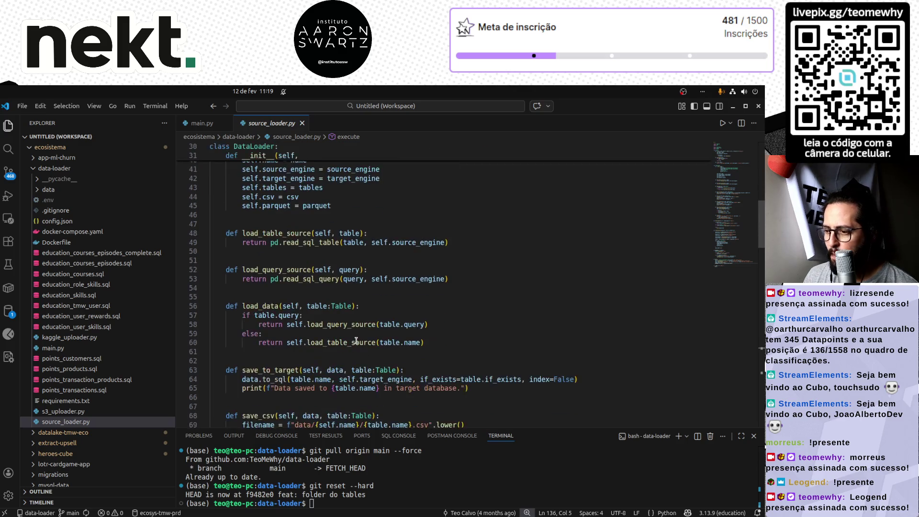
scroll(355, 341, "down", 5)
scroll(355, 341, "down", 4)
scroll(355, 341, "down", 4)
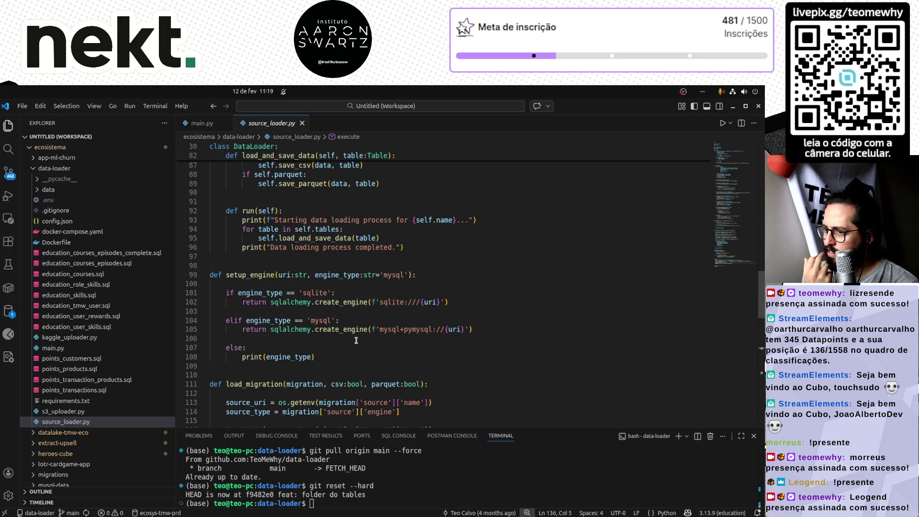
scroll(356, 340, "down", 2)
scroll(355, 340, "down", 1)
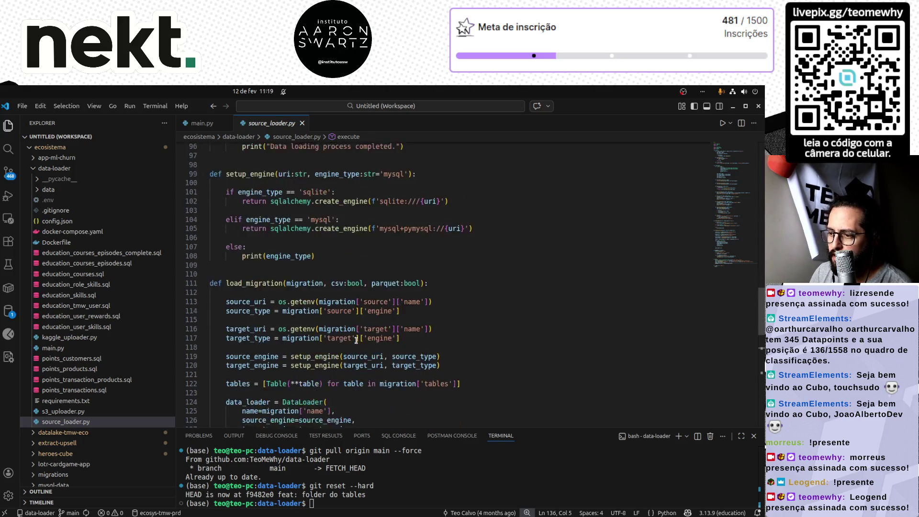
scroll(355, 341, "down", 2)
scroll(355, 341, "down", 1)
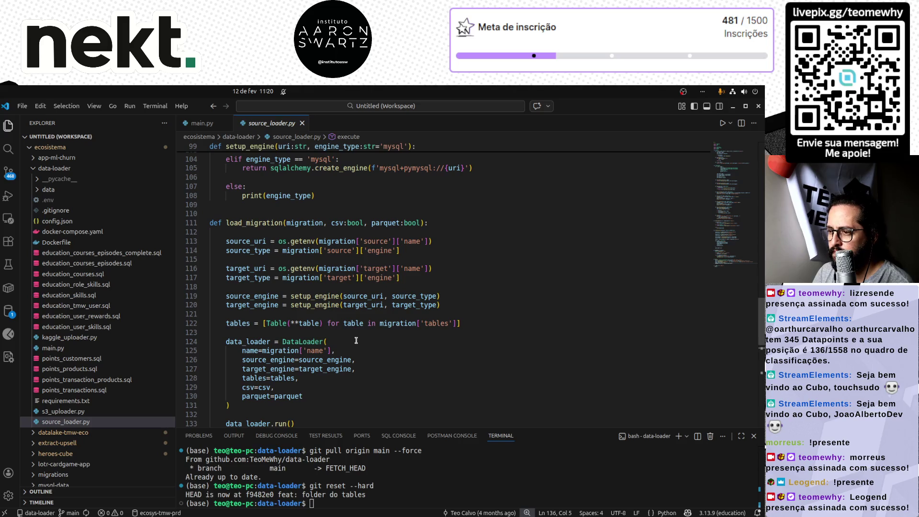
scroll(356, 340, "down", 2)
scroll(355, 340, "down", 2)
scroll(355, 341, "down", 1)
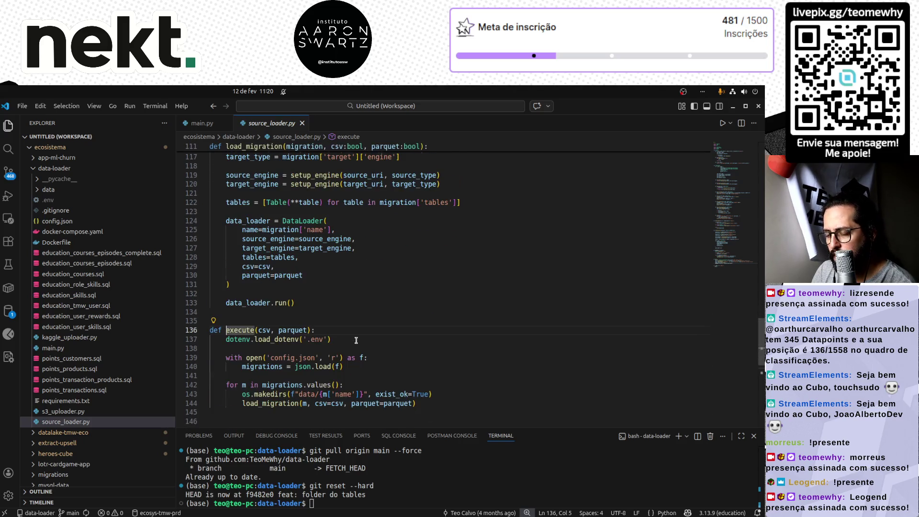
scroll(355, 341, "down", 1)
scroll(355, 340, "down", 3)
scroll(355, 341, "down", 2)
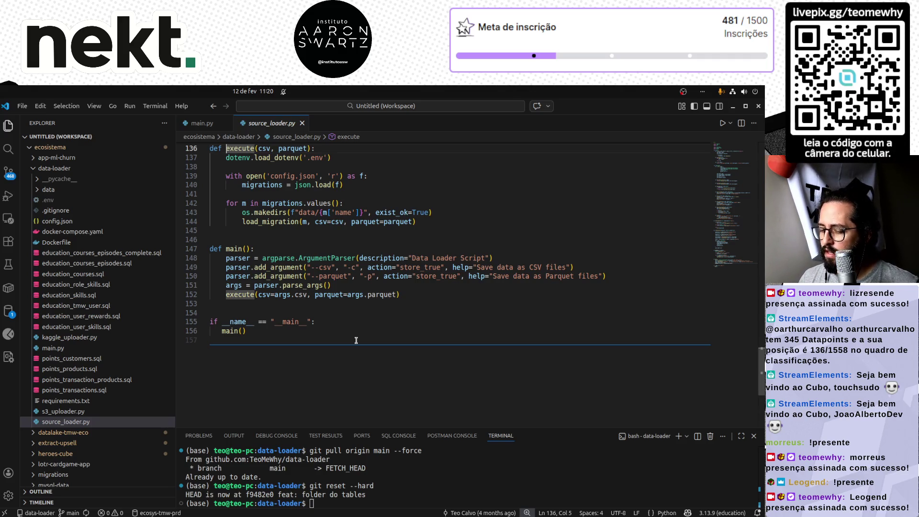
scroll(356, 339, "up", 4)
scroll(355, 339, "up", 8)
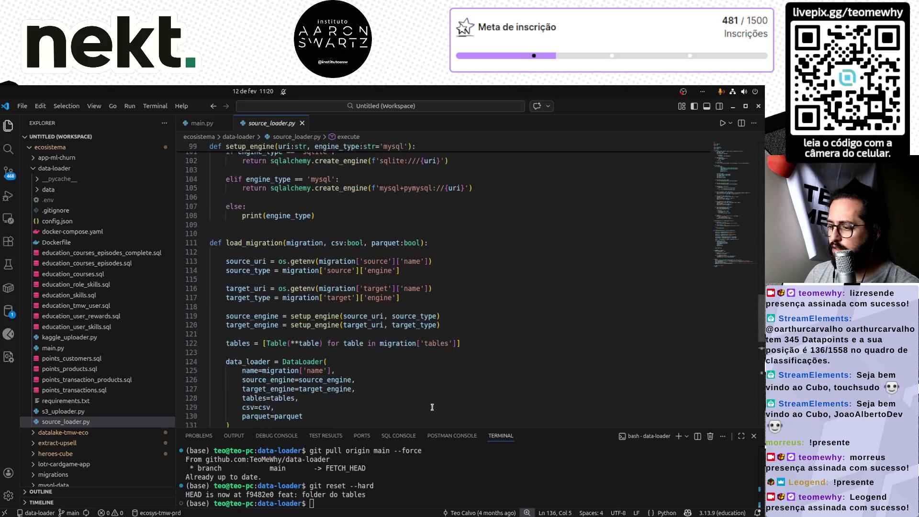
left_click_drag(555, 429, 555, 472)
scroll(416, 415, "down", 3)
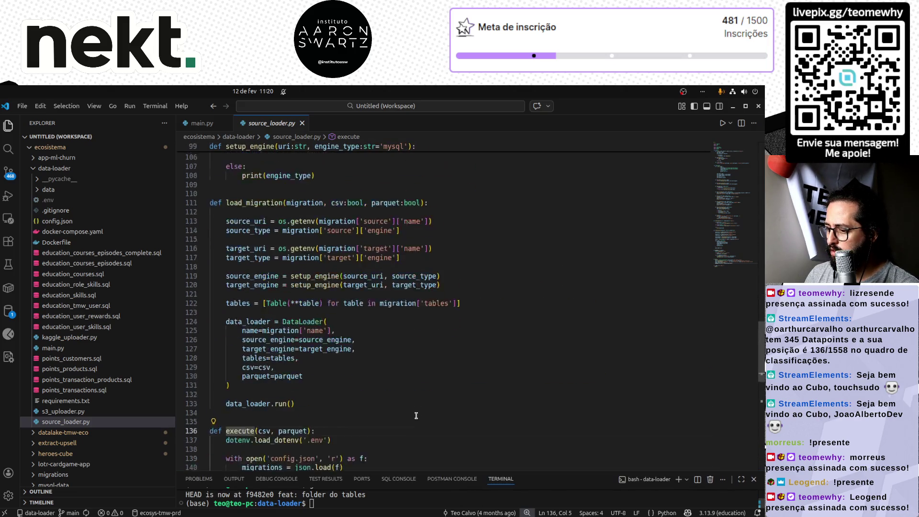
scroll(416, 414, "down", 3)
scroll(416, 415, "down", 4)
scroll(416, 415, "down", 3)
scroll(416, 415, "up", 3)
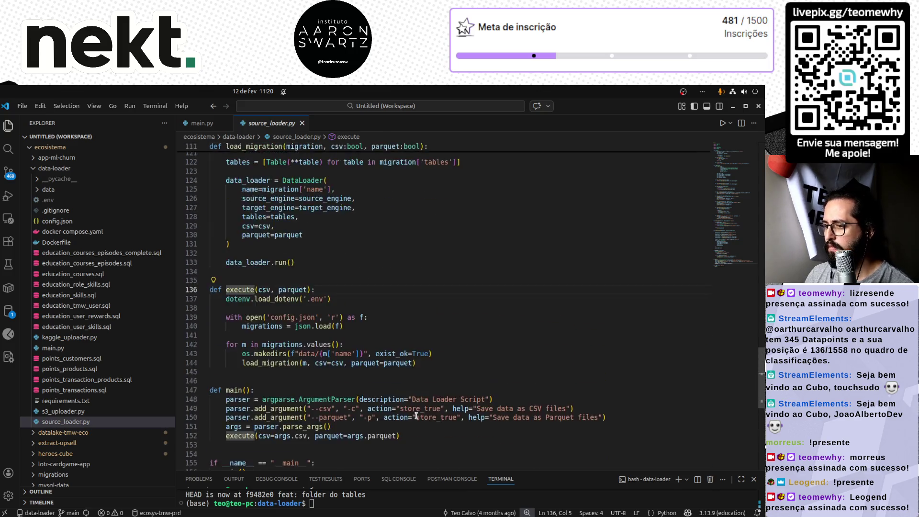
scroll(415, 415, "up", 8)
scroll(415, 415, "up", 6)
scroll(416, 415, "up", 5)
scroll(416, 415, "up", 10)
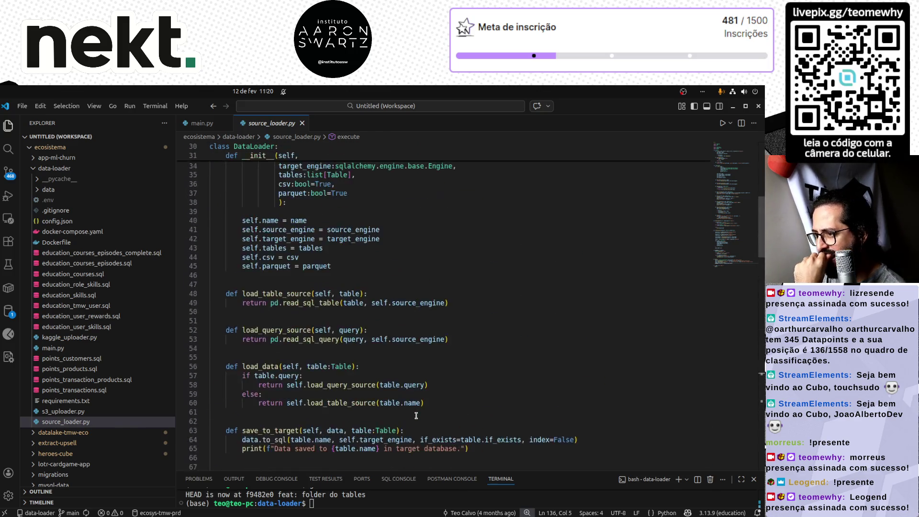
scroll(416, 415, "up", 8)
scroll(416, 415, "up", 2)
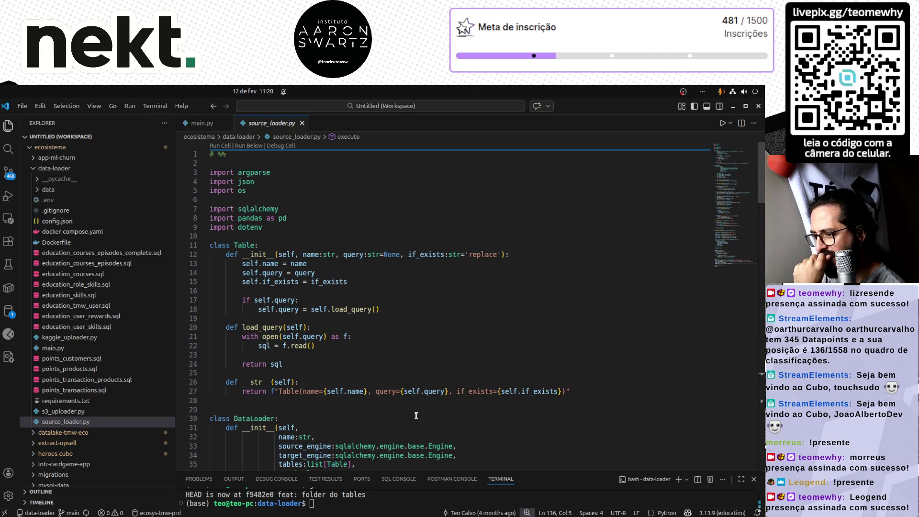